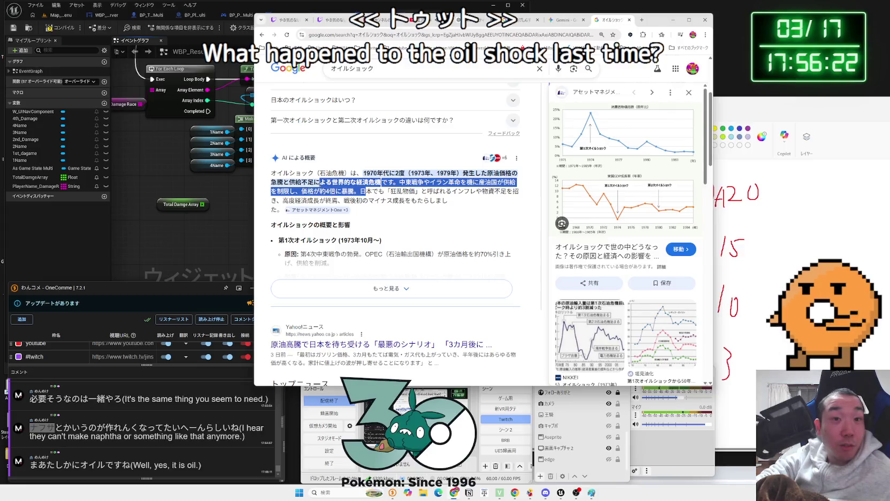
Read the oil-shock AI overview and expand it with 'もっと見る'.
mouse_move(361, 191)
left_mouse_down()
mouse_move(411, 200)
mouse_move(522, 194)
mouse_move(493, 202)
left_mouse_up()
left_click(438, 201)
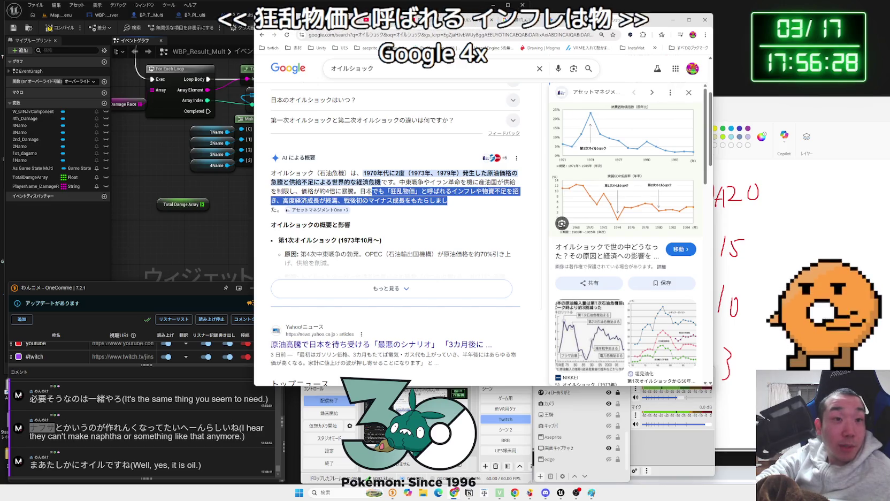
left_click(285, 197)
left_click_drag(325, 201, 347, 200)
mouse_move(430, 200)
left_mouse_down()
mouse_move(442, 200)
mouse_move(273, 173)
left_mouse_up()
left_click(421, 203)
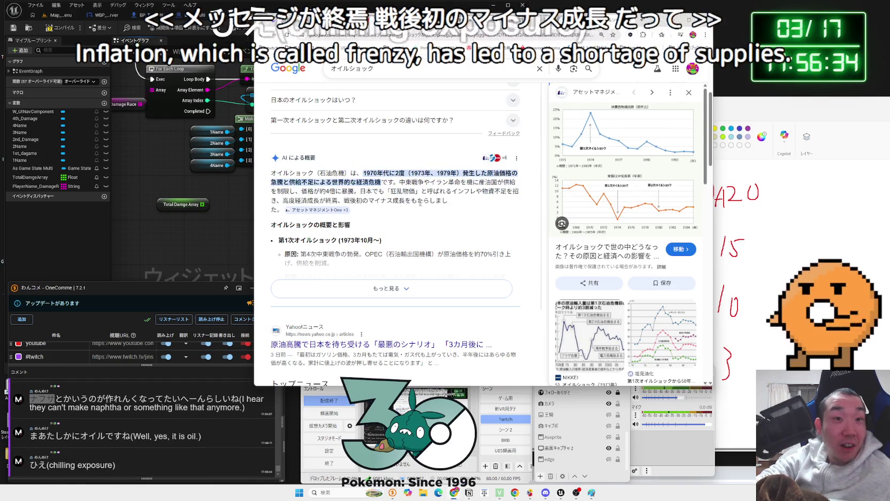
left_click_drag(421, 204, 321, 172)
left_click(375, 214)
left_click(417, 288)
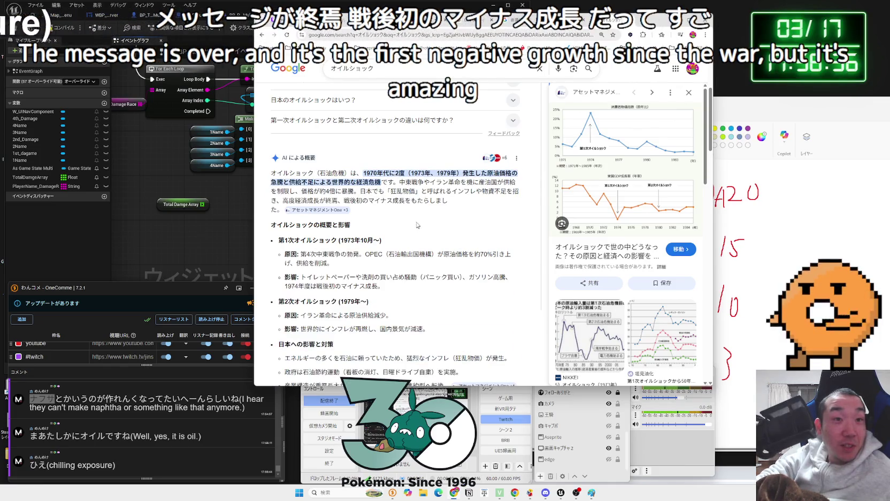
mouse_move(408, 202)
left_mouse_down()
mouse_move(273, 173)
mouse_move(401, 203)
left_mouse_up()
left_click(369, 198)
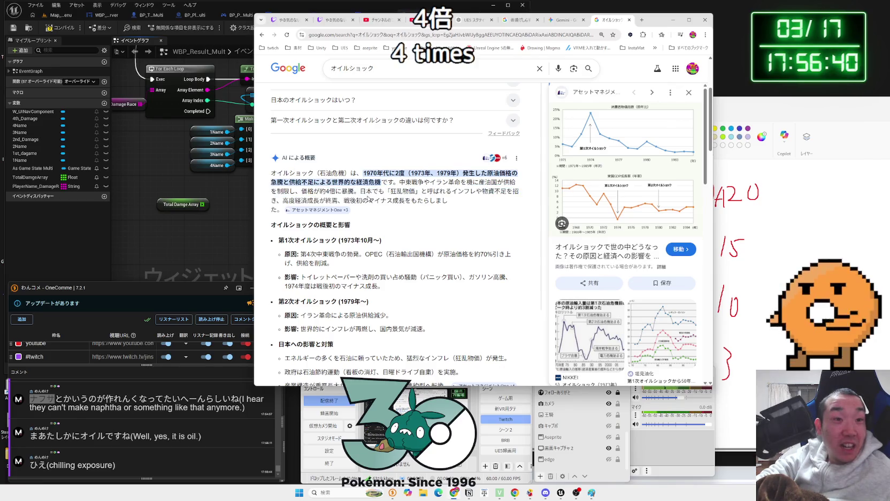
Read through the overview's 影響 and countermeasure bullets on energy dependence and oil saving.
scroll(368, 196, "down", 2)
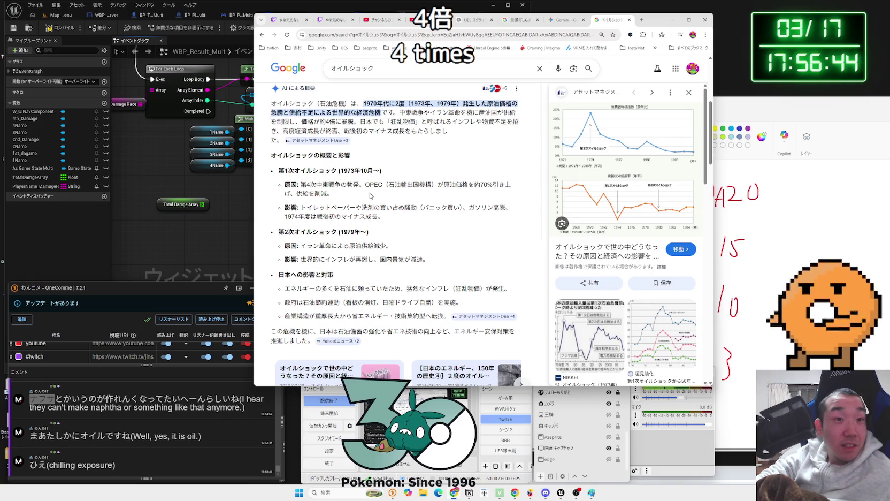
triple_click(309, 210)
triple_click(313, 214)
left_click(382, 242)
scroll(432, 261, "down", 2)
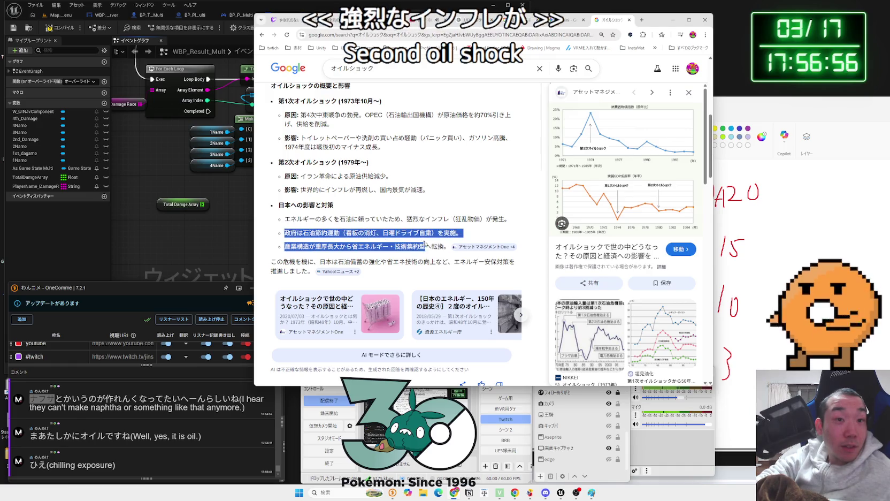
left_click_drag(445, 247, 283, 220)
left_click(284, 224)
mouse_move(404, 240)
left_mouse_down()
mouse_move(445, 247)
mouse_move(283, 220)
left_mouse_up()
left_click_drag(376, 233, 284, 220)
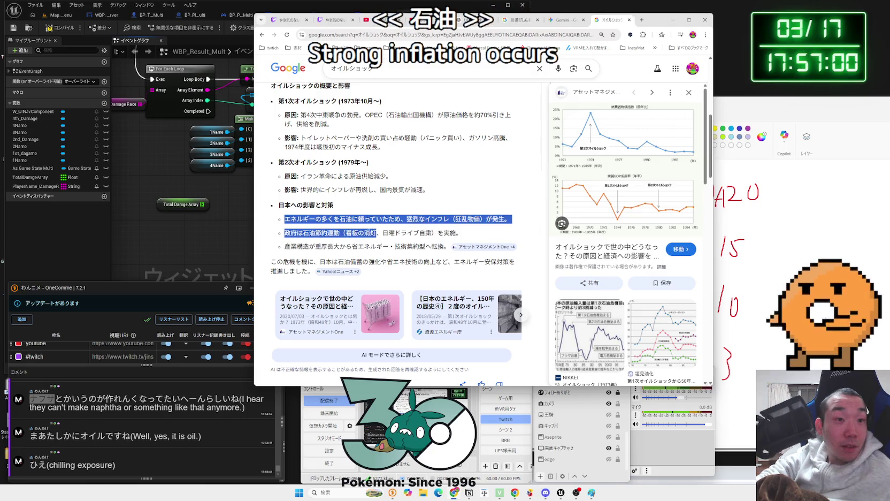
mouse_move(457, 233)
left_mouse_down()
mouse_move(343, 233)
mouse_move(283, 220)
left_mouse_up()
left_click(283, 220)
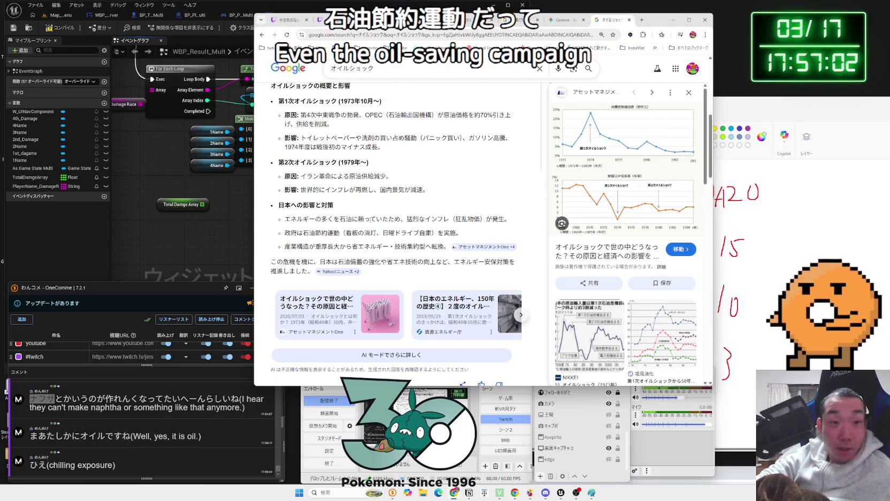
Scroll down to the related searches and open 'オイルショック トイレットペーパー'.
scroll(367, 218, "down", 3)
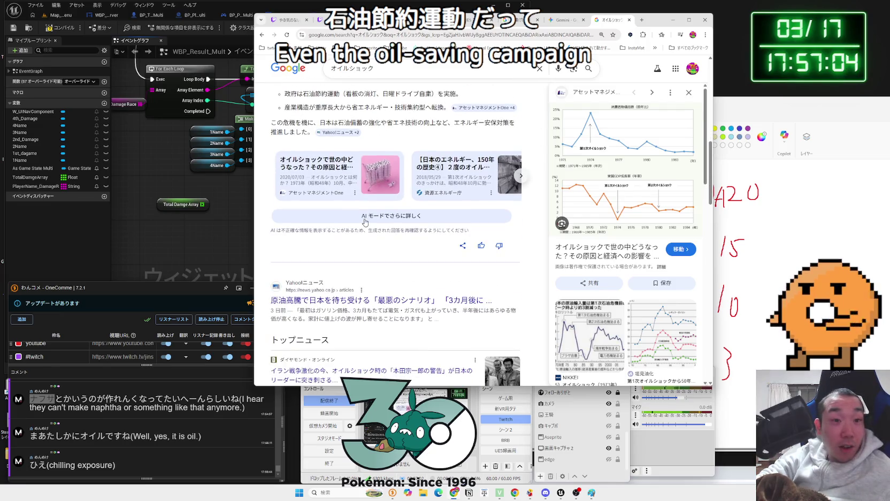
scroll(364, 221, "down", 2)
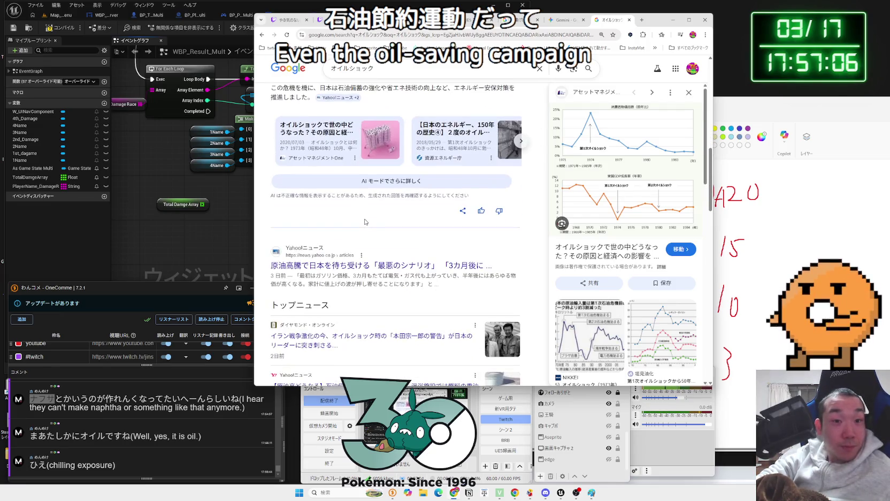
scroll(403, 219, "down", 1)
scroll(402, 218, "down", 1)
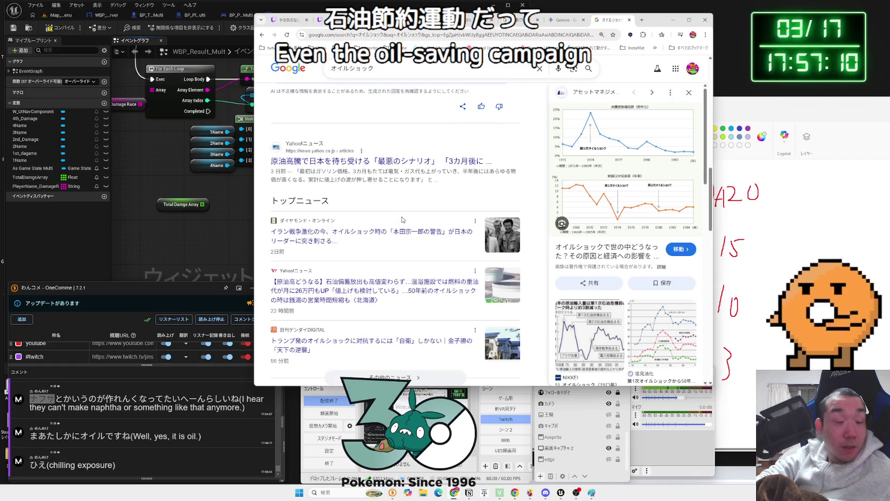
scroll(402, 220, "down", 3)
scroll(402, 220, "down", 3)
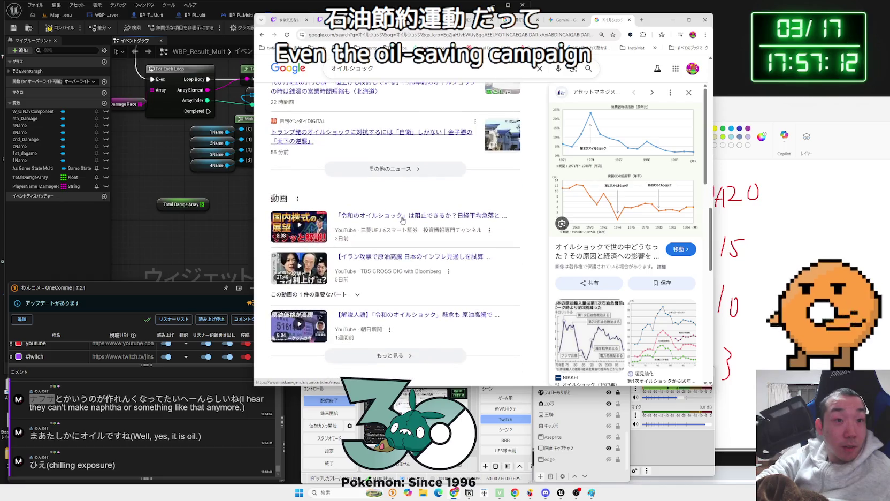
scroll(402, 219, "down", 5)
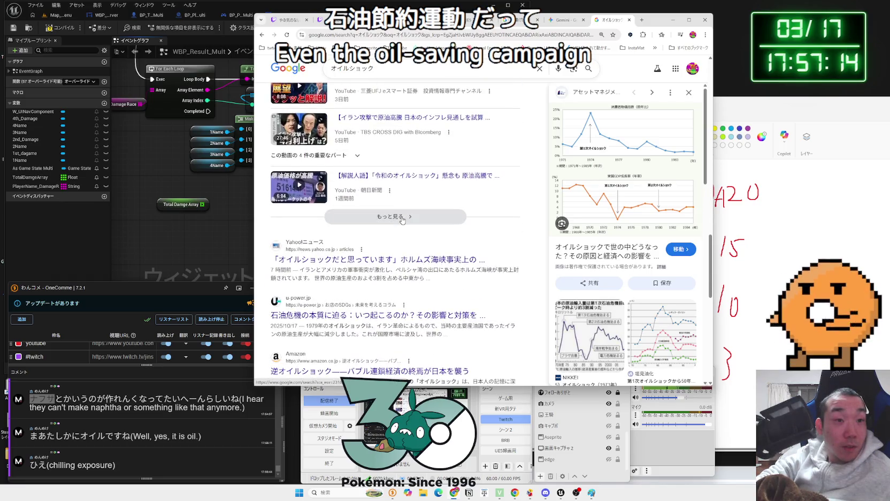
scroll(393, 225, "down", 15)
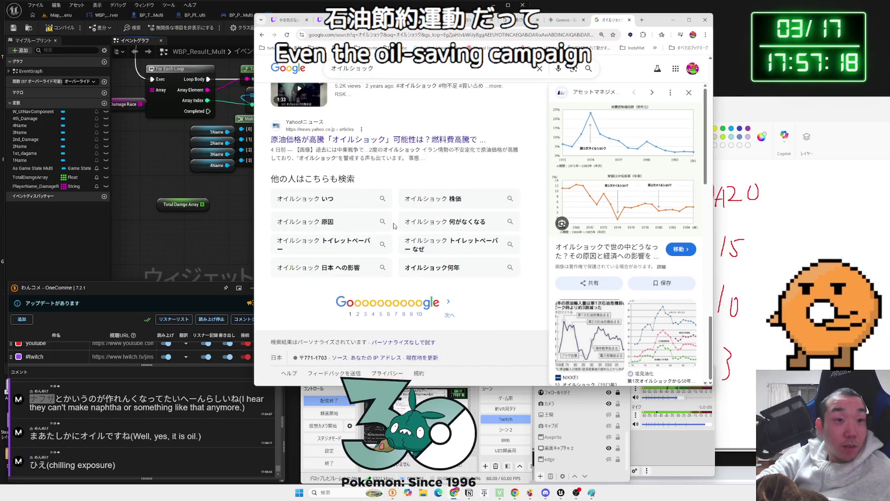
left_click(341, 247)
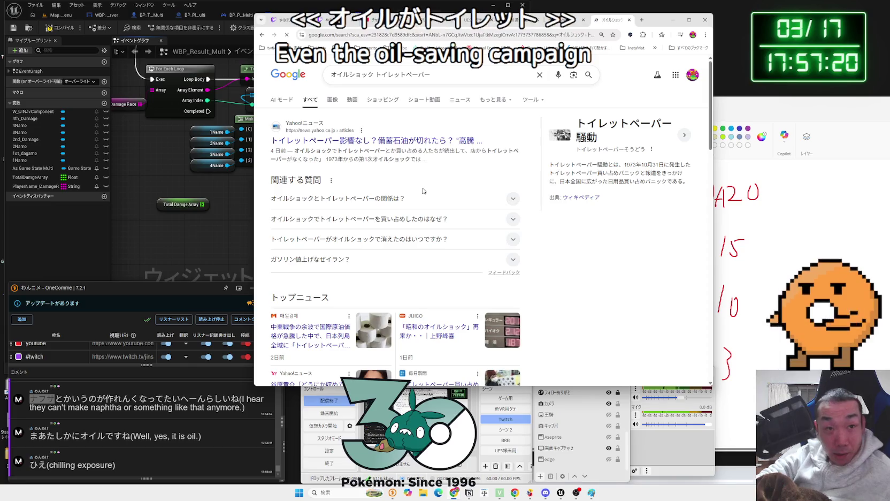
Scroll the toilet-paper results and open the Mainichi Shimbun article saying hoarding is unnecessary.
mouse_move(421, 173)
left_mouse_down()
mouse_move(273, 150)
mouse_move(421, 156)
left_mouse_up()
left_click(301, 156)
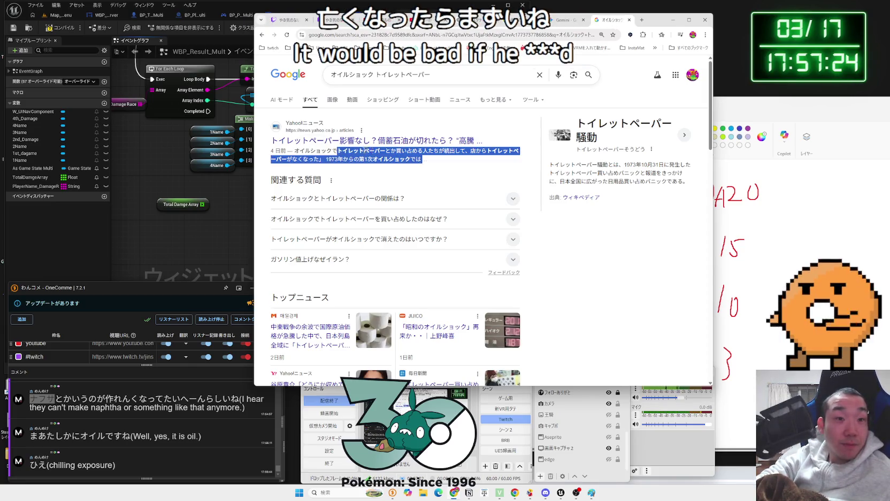
left_click(302, 149)
scroll(419, 168, "down", 3)
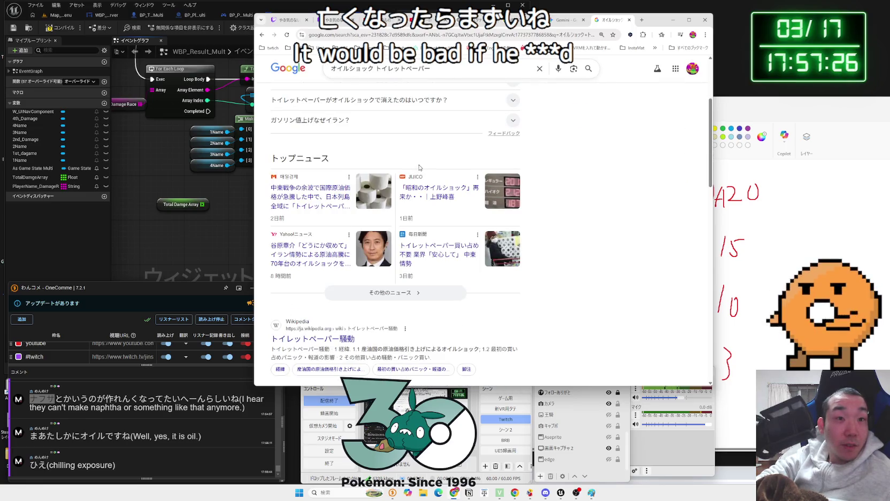
scroll(418, 167, "down", 10)
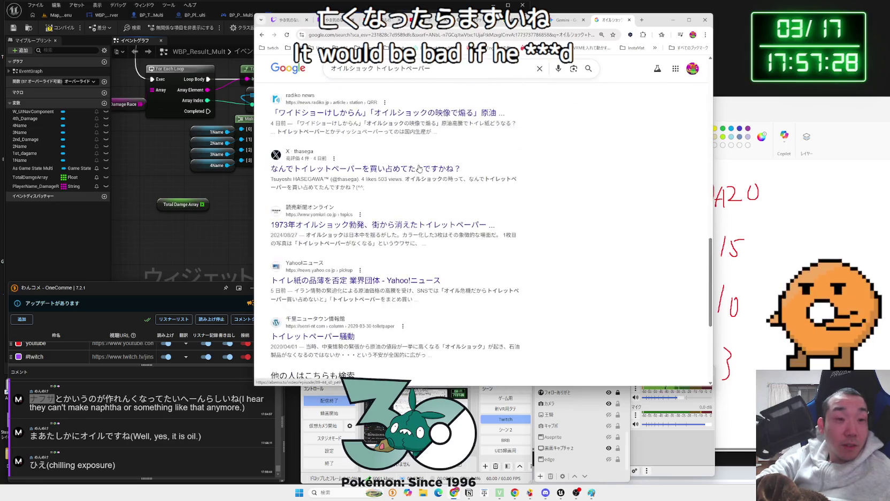
scroll(419, 168, "up", 10)
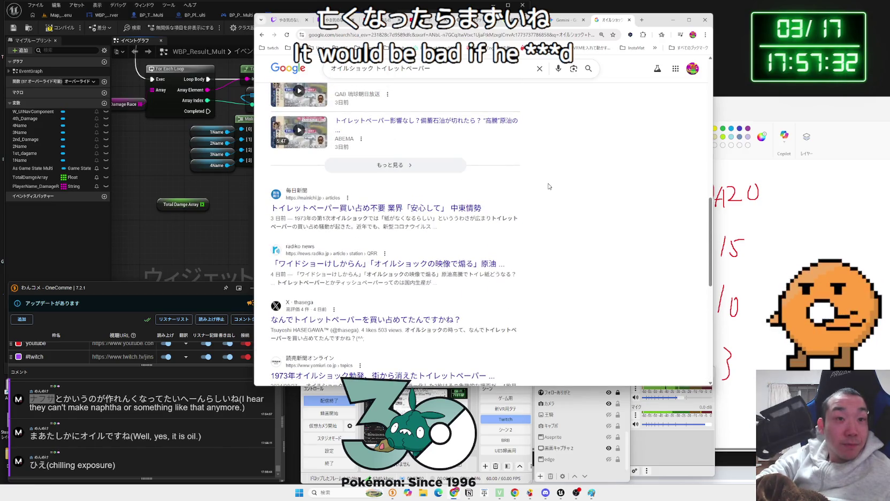
left_click(469, 208)
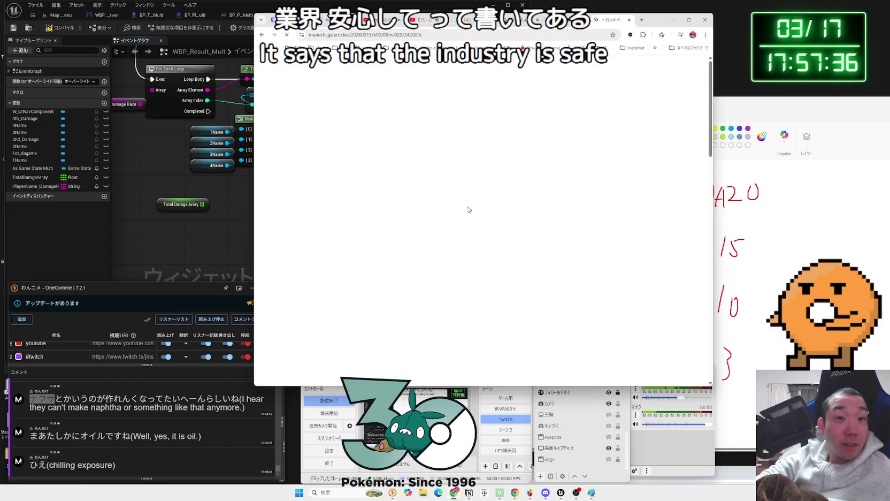
Read the Mainichi article's opening paragraphs and the passage on the 1973 shortage.
scroll(454, 161, "down", 2)
mouse_move(424, 135)
left_mouse_down()
mouse_move(453, 146)
mouse_move(540, 235)
left_mouse_up()
mouse_move(456, 252)
left_mouse_down()
mouse_move(418, 174)
mouse_move(421, 139)
left_mouse_up()
left_click(420, 138)
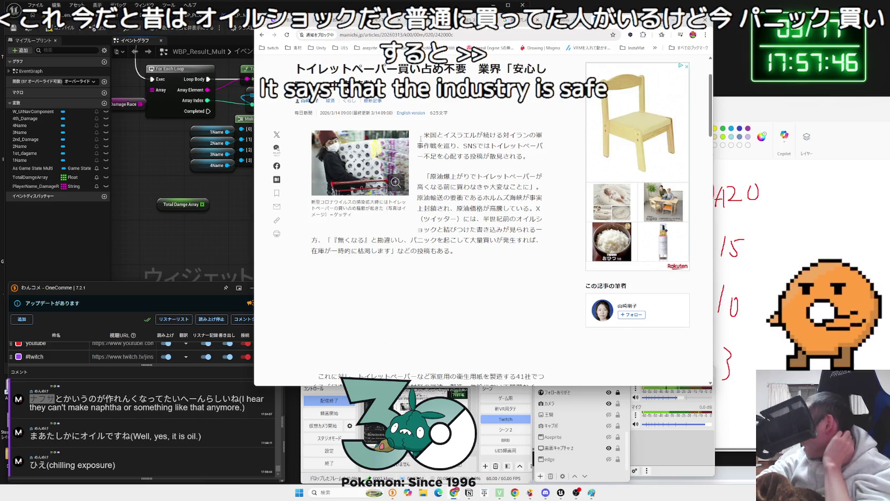
scroll(465, 191, "down", 4)
scroll(465, 191, "down", 3)
mouse_move(431, 171)
left_mouse_down()
mouse_move(464, 226)
mouse_move(445, 193)
left_mouse_up()
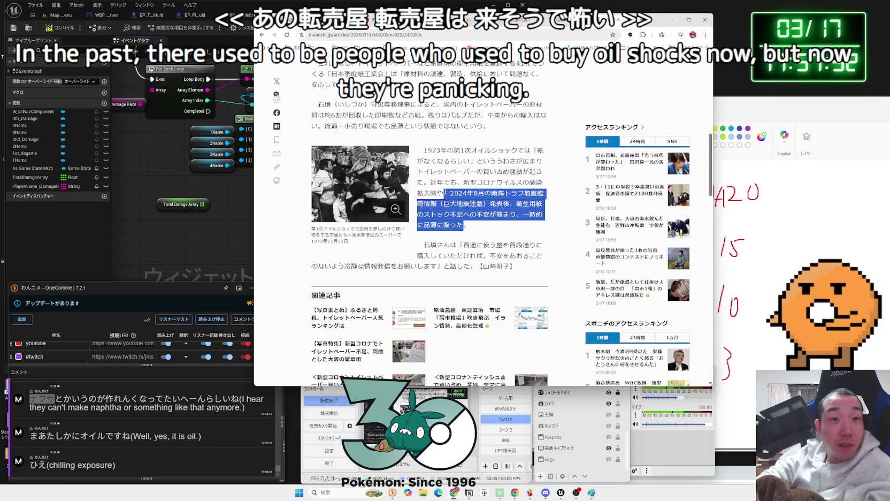
mouse_move(424, 150)
left_mouse_down()
mouse_move(484, 242)
mouse_move(438, 161)
mouse_move(427, 186)
mouse_move(319, 167)
left_mouse_up()
left_click(321, 166)
Finish reading the article and close its tab to return to the Gemini report.
scroll(449, 202, "down", 10)
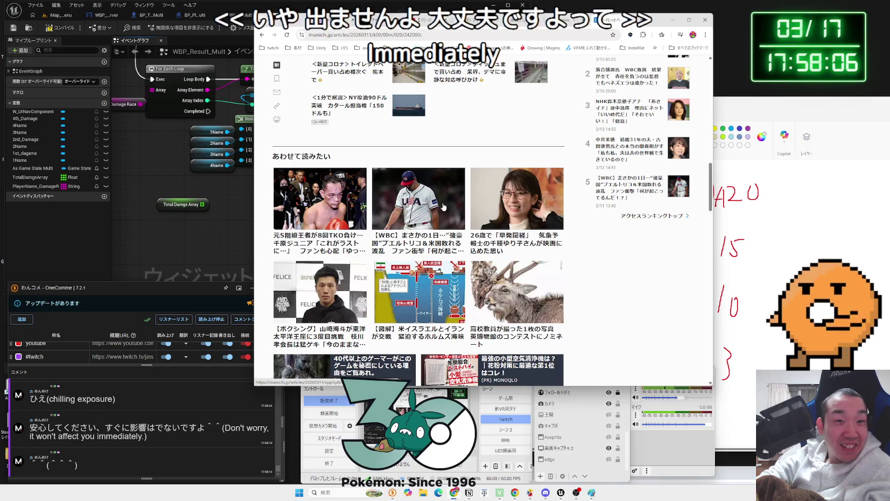
scroll(443, 206, "down", 2)
scroll(443, 207, "down", 10)
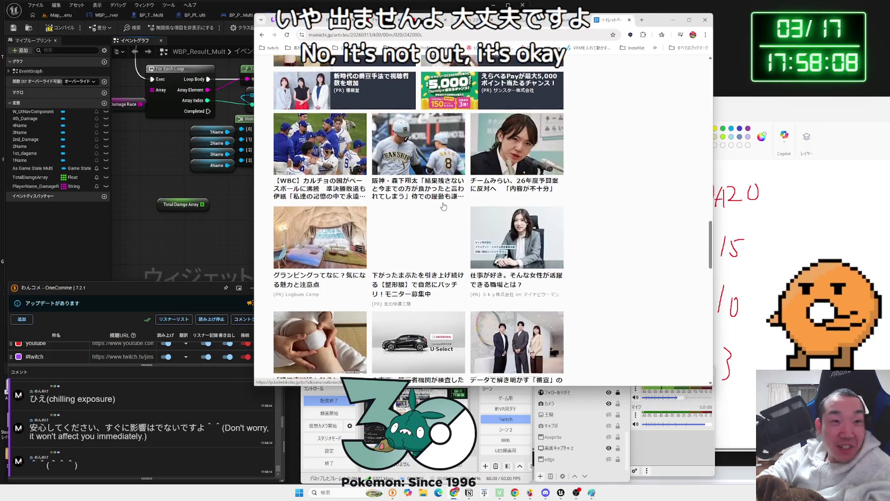
scroll(347, 205, "up", 1)
scroll(346, 204, "up", 10)
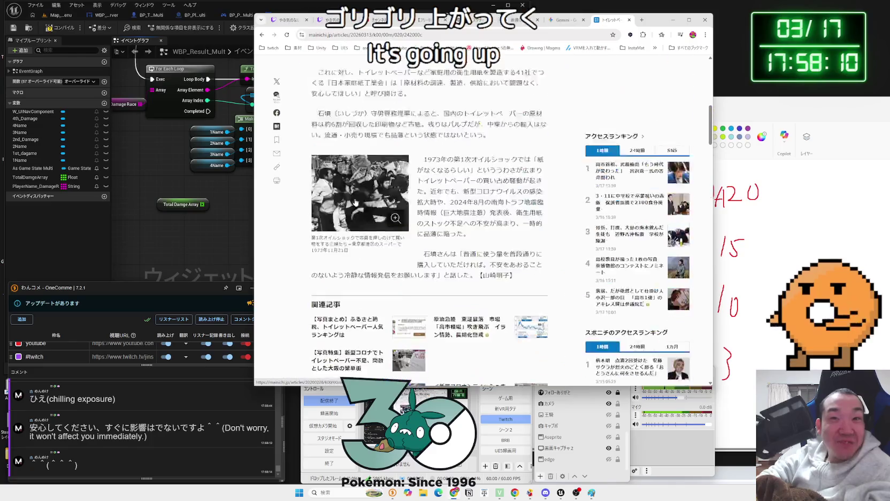
scroll(611, 129, "up", 5)
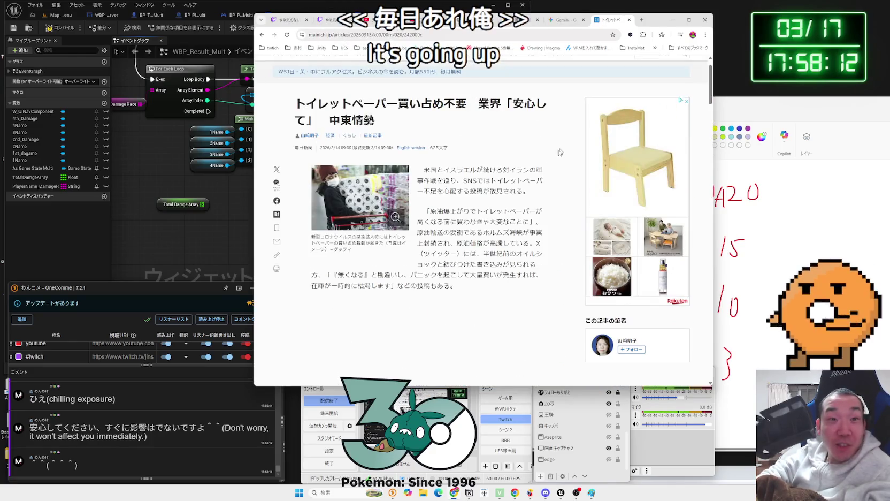
scroll(564, 92, "down", 3)
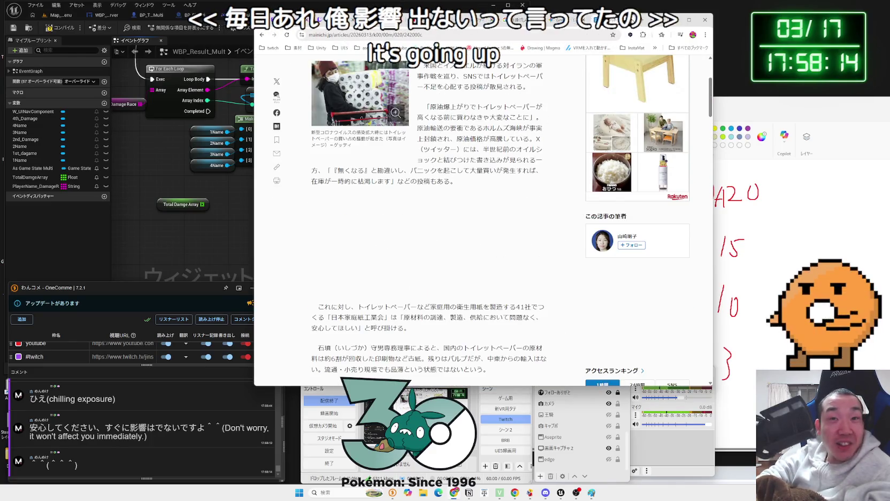
left_click(629, 20)
scroll(615, 187, "down", 3)
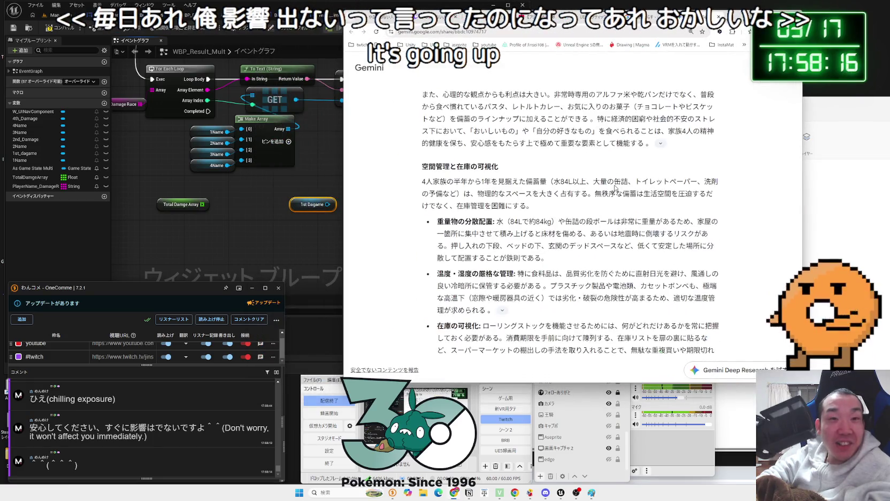
Close the Gemini stockpiling tab and bring the Unreal editor's WBP_Result_Multi graph forward.
scroll(615, 187, "down", 3)
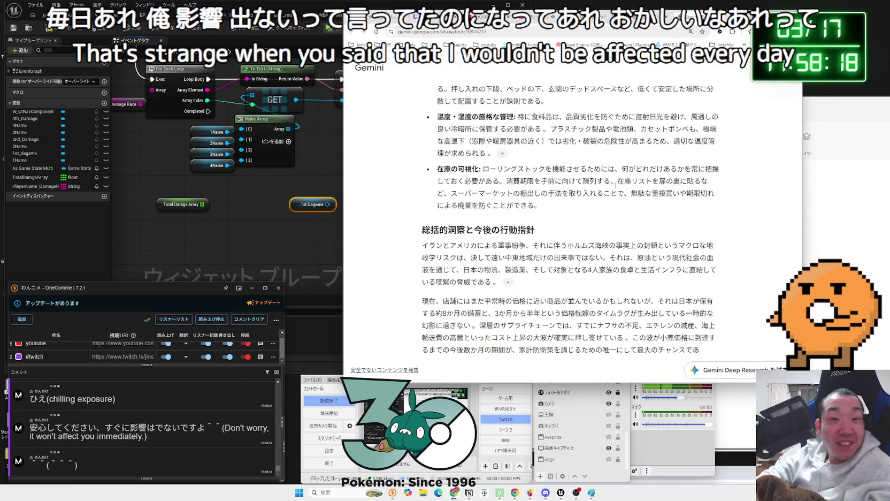
scroll(615, 188, "down", 1)
scroll(615, 185, "down", 2)
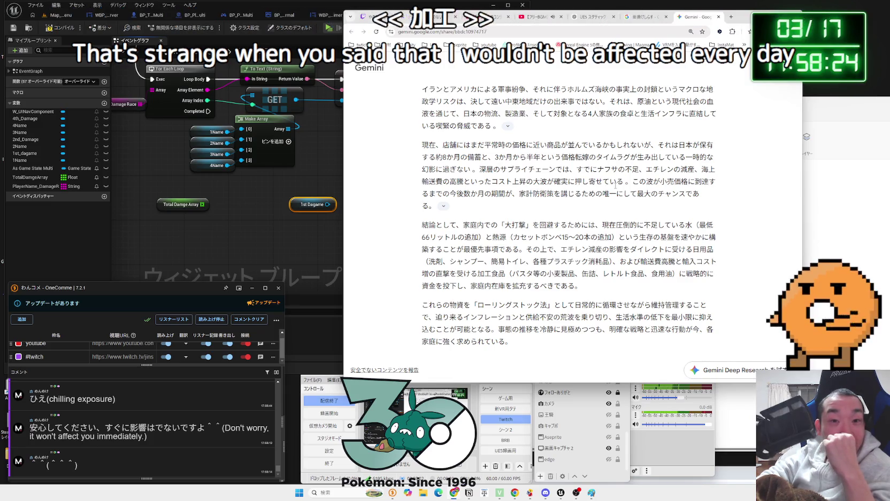
scroll(616, 183, "up", 8)
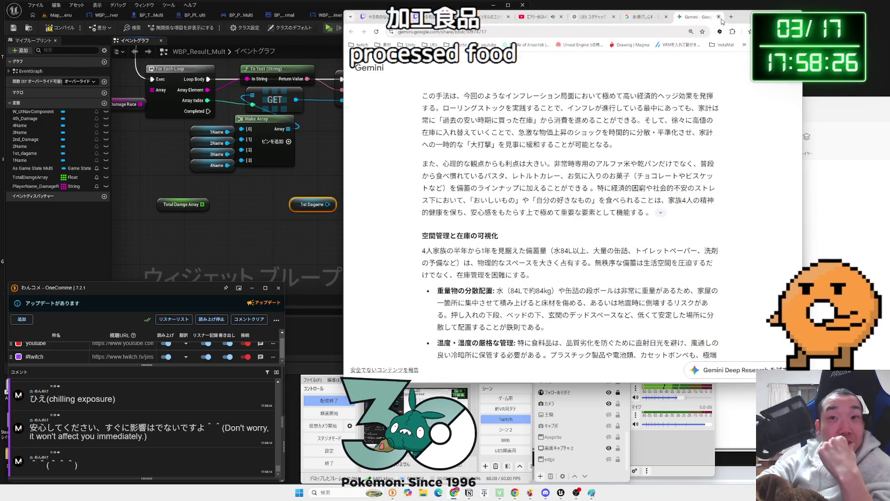
left_click(718, 16)
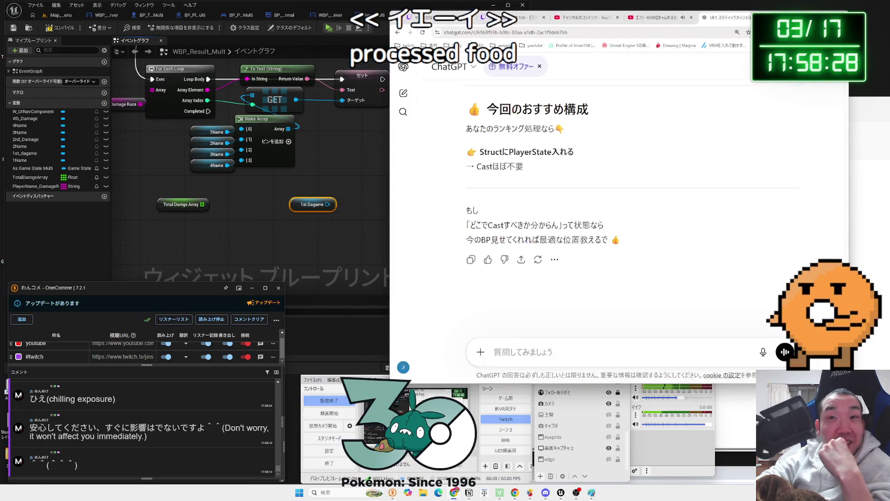
left_click(326, 228)
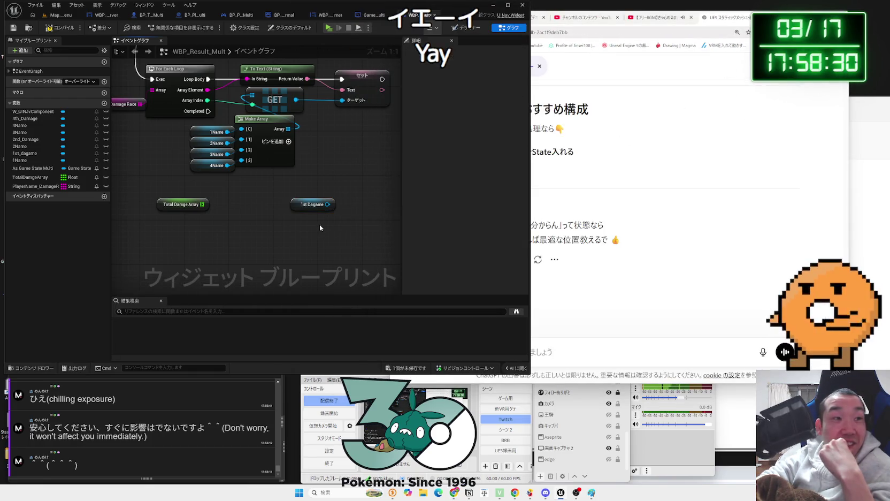
Place a 2nd_Damage getter lined up under 1st Dagame, then switch to the Designer view.
left_click_drag(30, 139, 304, 216)
left_click(303, 222)
left_click(251, 230)
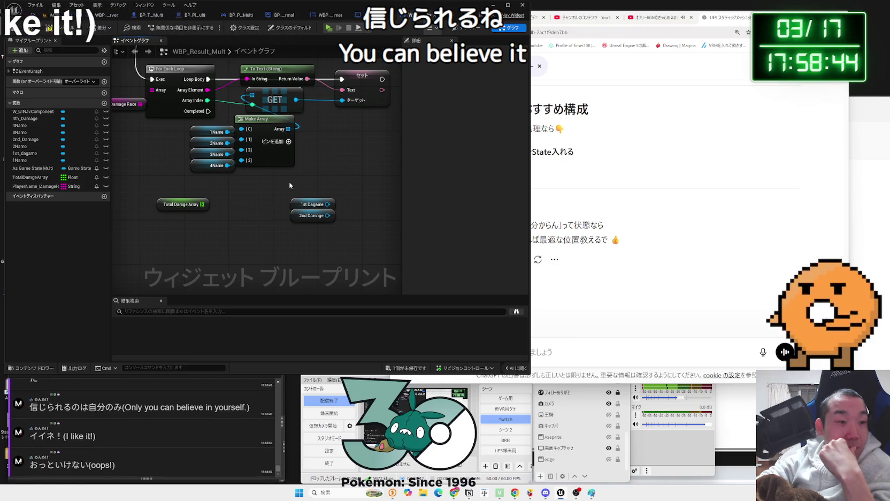
scroll(163, 420, "up", 1)
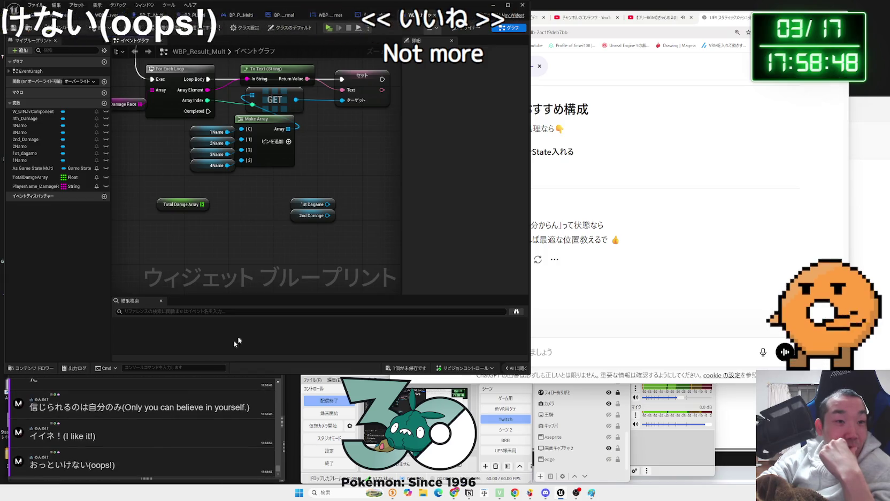
left_click(469, 29)
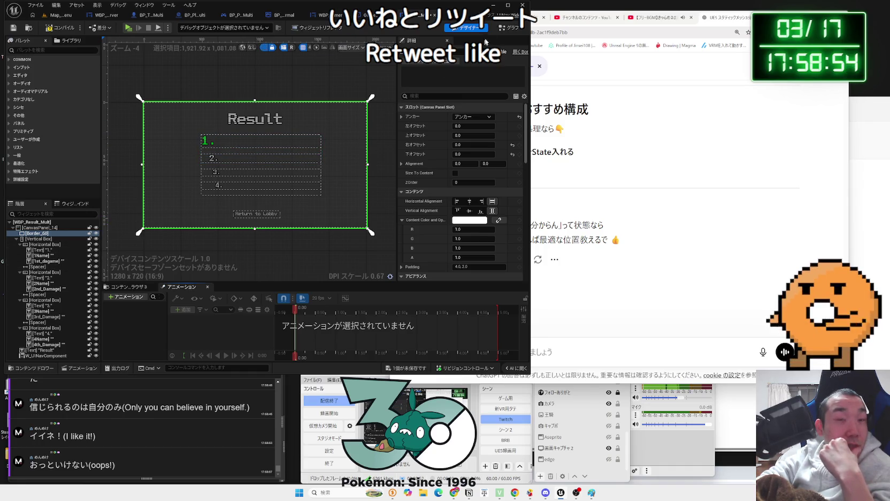
Select the third-place damage text in Designer and tick Is Variable for 3rd_Damage.
left_click(503, 29)
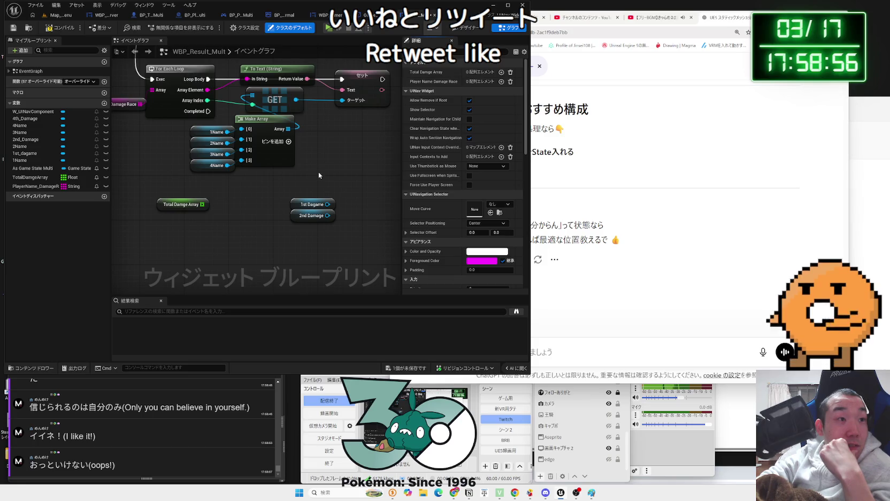
left_click(468, 30)
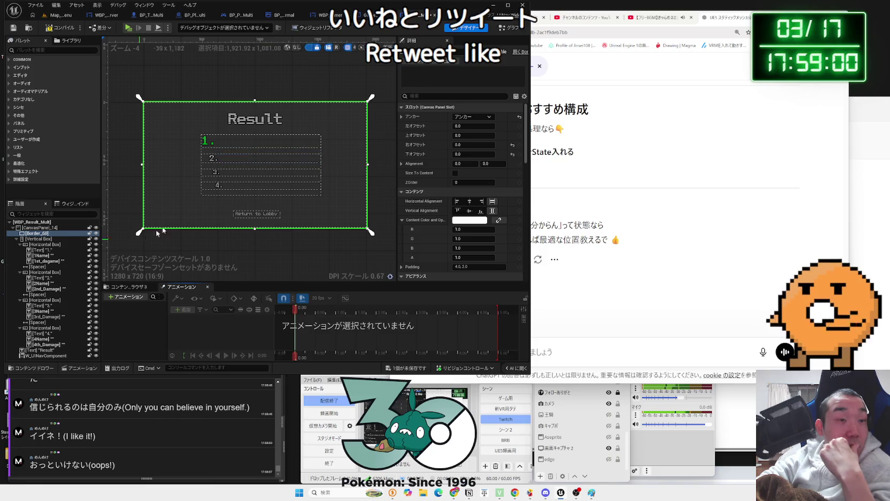
left_click(250, 173)
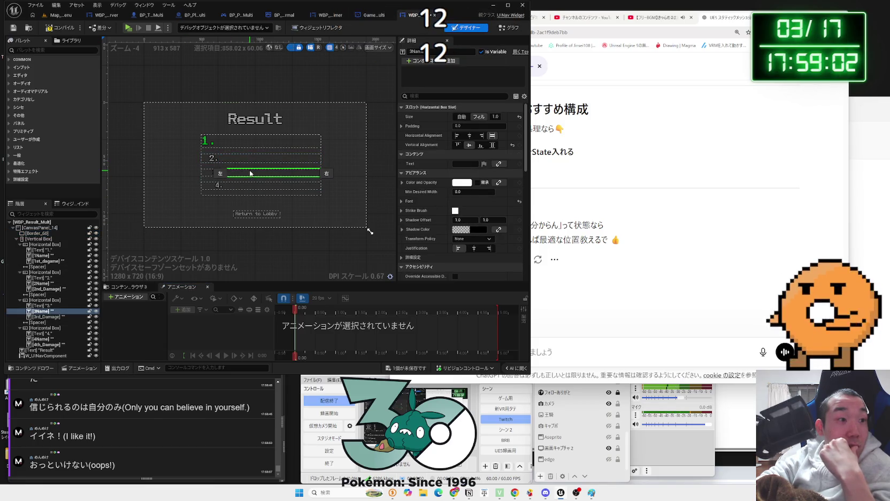
left_click(501, 29)
left_click(457, 29)
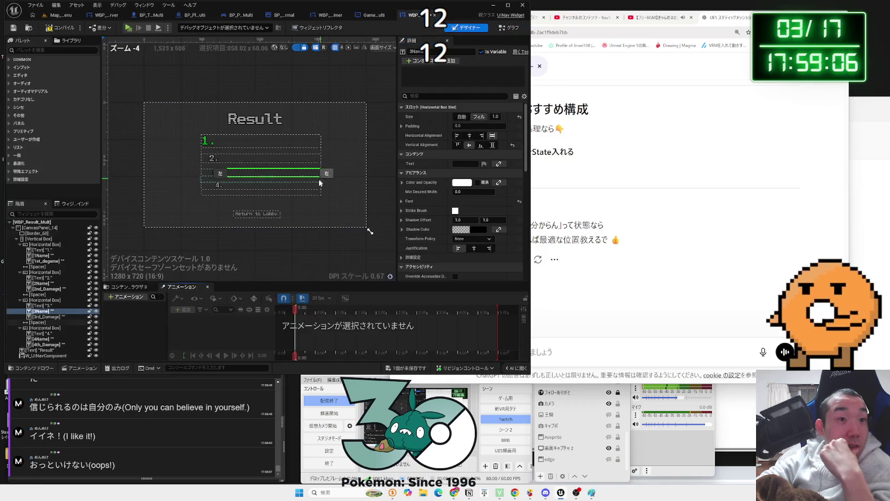
scroll(309, 179, "up", 5)
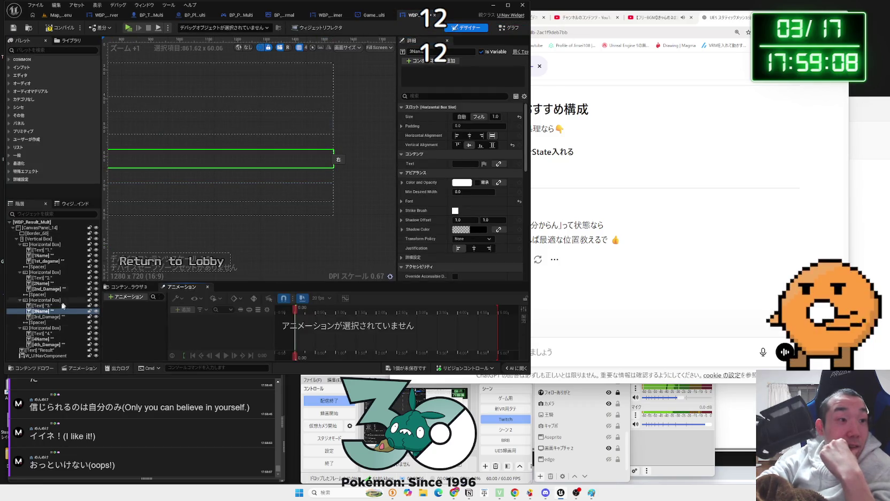
left_click(54, 317)
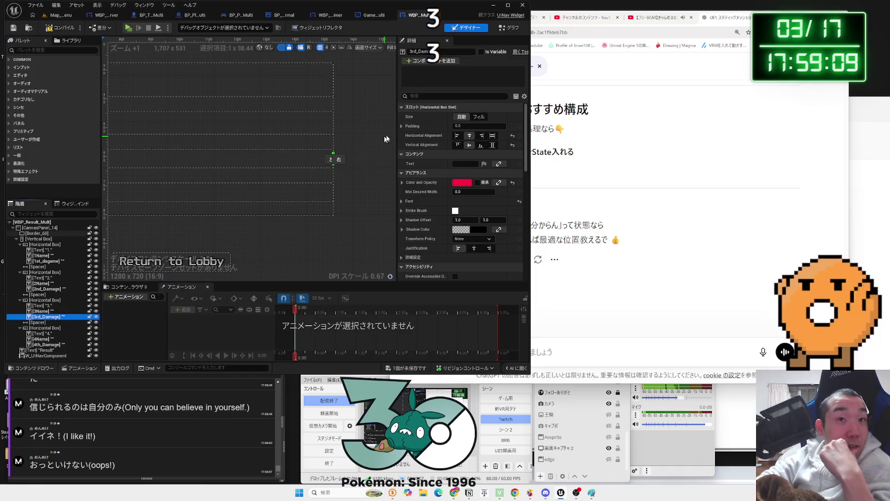
left_click(481, 52)
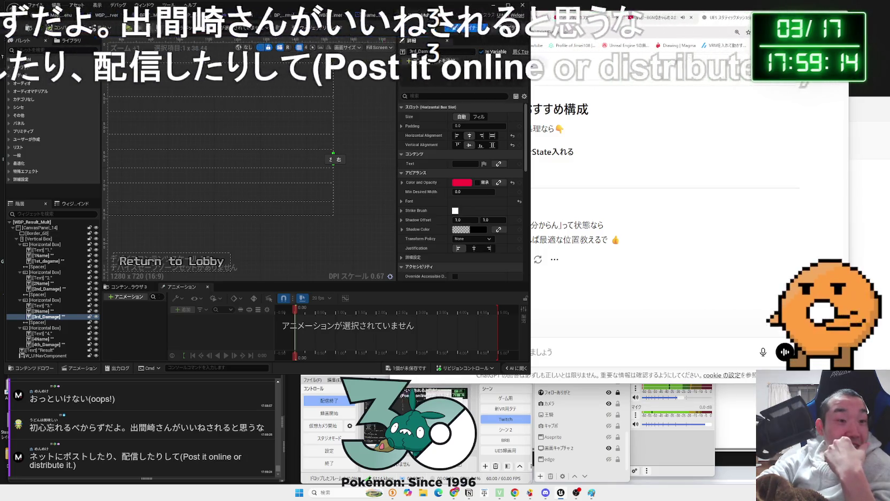
Back in the event graph, place 3rd_Damage and 4th_Damage getters under 2nd Damage.
left_click(510, 27)
left_click(31, 134)
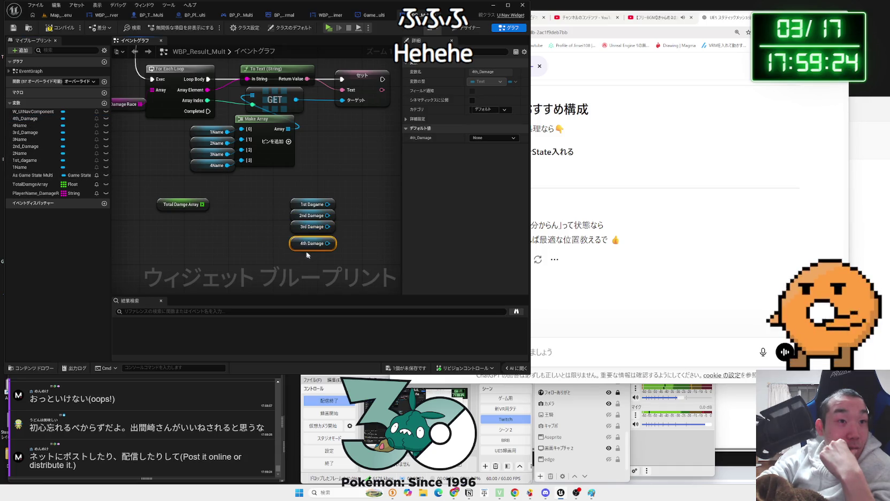
left_click_drag(307, 247, 302, 241)
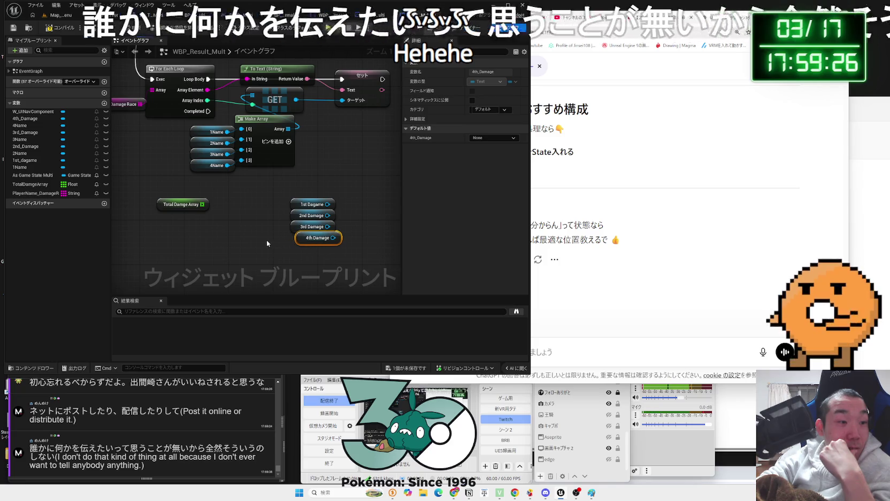
key("ctrl+z")
Align the four Damage getters and create a Make Array from 1st Dagame with four input pins.
left_click_drag(281, 249, 278, 248)
left_click_drag(247, 198, 279, 257)
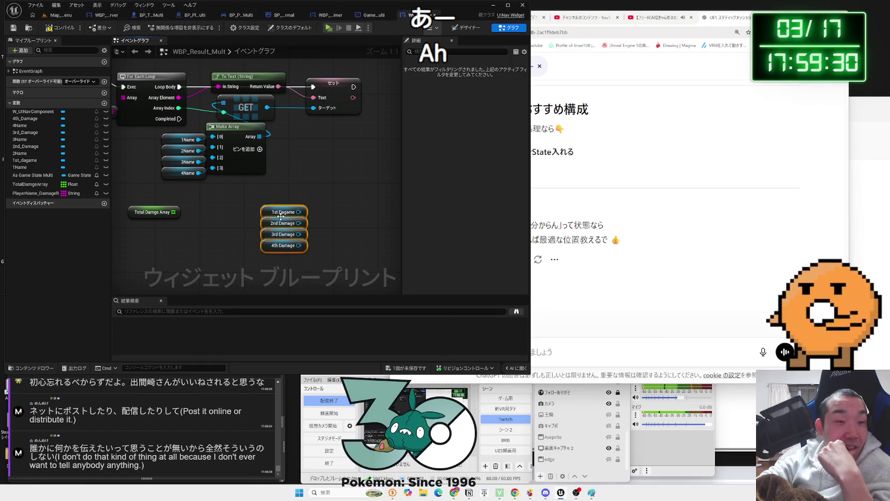
mouse_move(274, 212)
left_mouse_down()
mouse_move(232, 229)
mouse_move(291, 218)
left_mouse_up()
type("array")
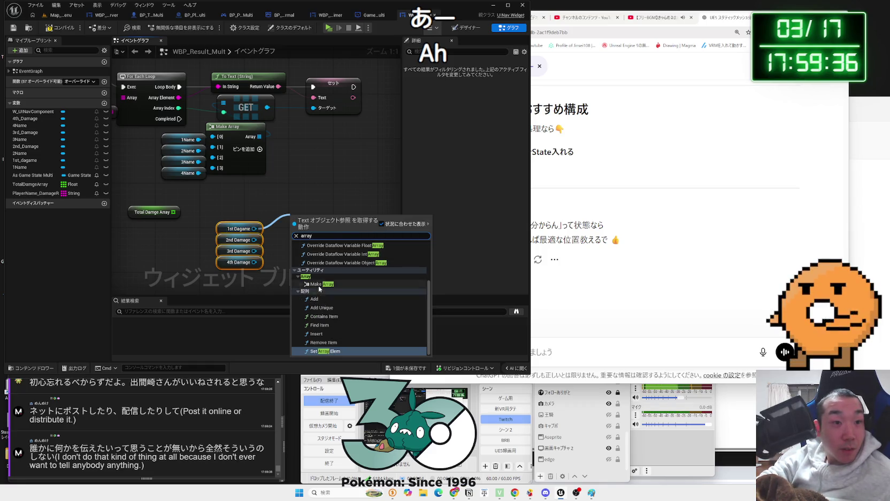
left_click(319, 285)
left_click(343, 239)
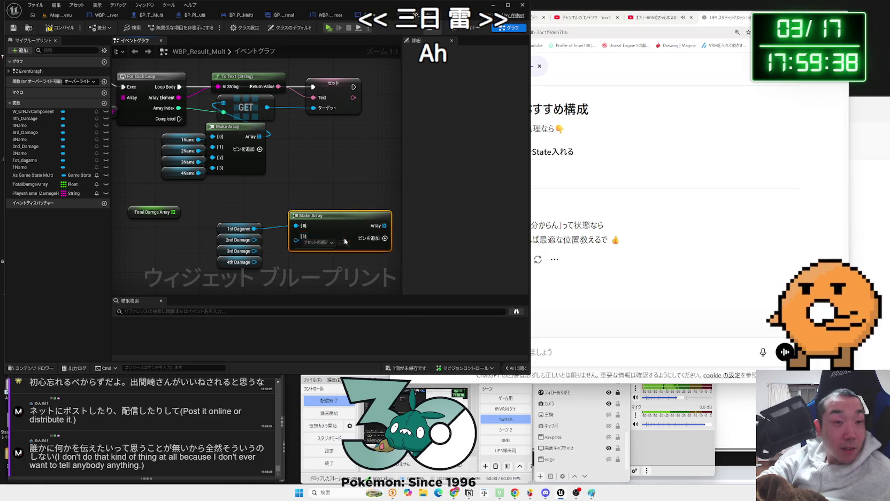
left_click(384, 239)
left_click(385, 239)
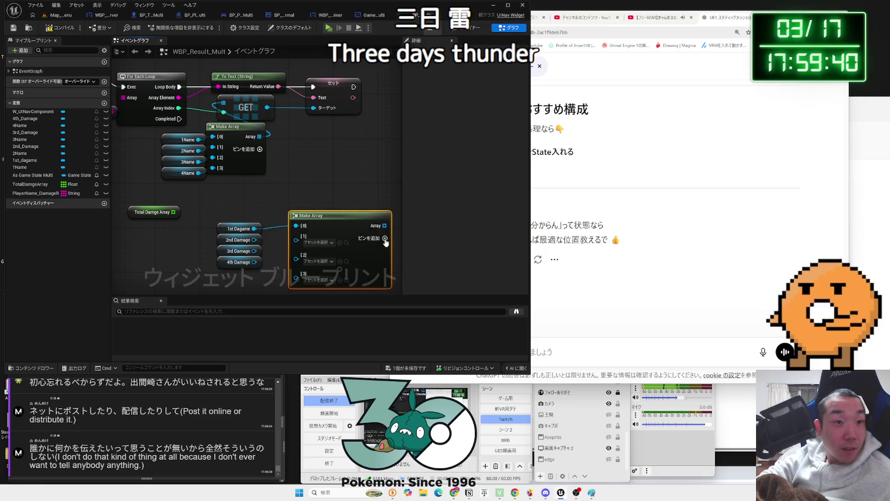
Wire 2nd, 3rd and 4th Damage into the Make Array's pins 1 through 3.
left_click_drag(331, 217, 325, 206)
left_click_drag(290, 229, 297, 240)
left_click_drag(254, 262, 292, 259)
left_click_drag(321, 210, 304, 209)
left_click_drag(213, 197, 286, 269)
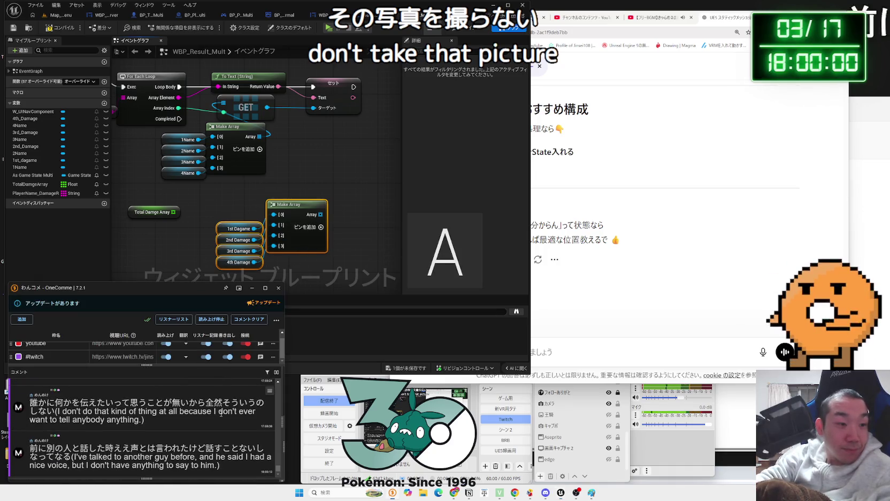
Move the Make Array group aside and create a For Each Loop from Total Damge Array.
left_click(178, 246)
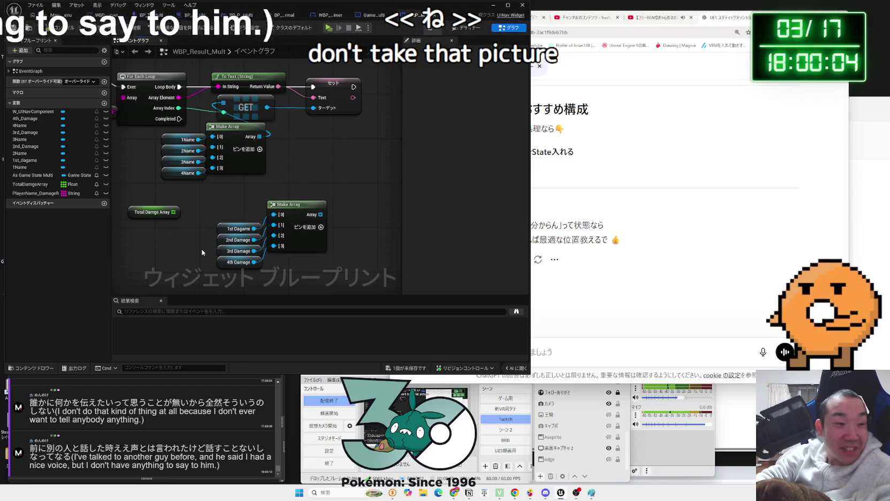
left_click(246, 201)
mouse_move(290, 266)
left_mouse_down()
mouse_move(234, 218)
mouse_move(251, 270)
mouse_move(237, 255)
left_mouse_up()
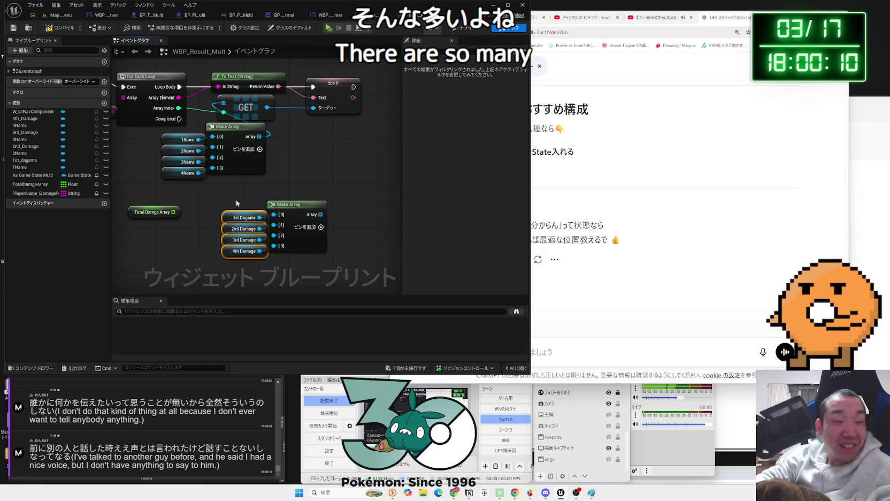
left_click_drag(291, 205, 275, 228)
left_click(219, 225)
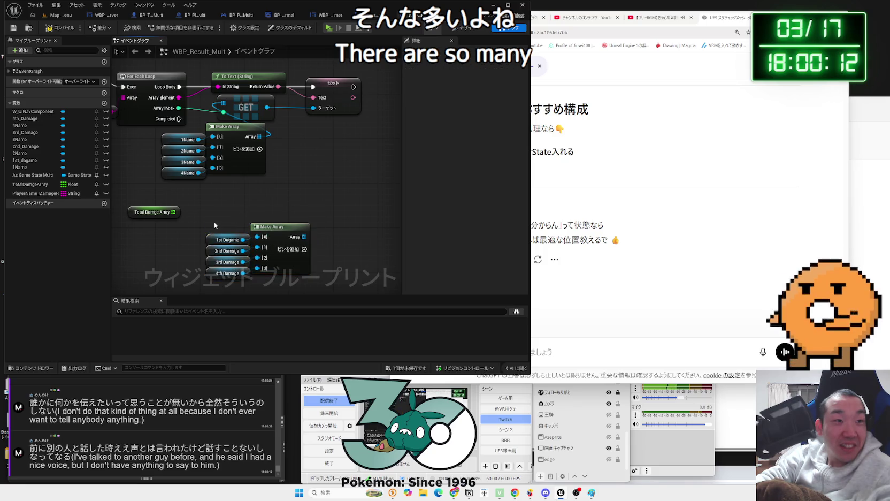
scroll(204, 225, "down", 1)
left_click_drag(182, 216, 203, 213)
type("f")
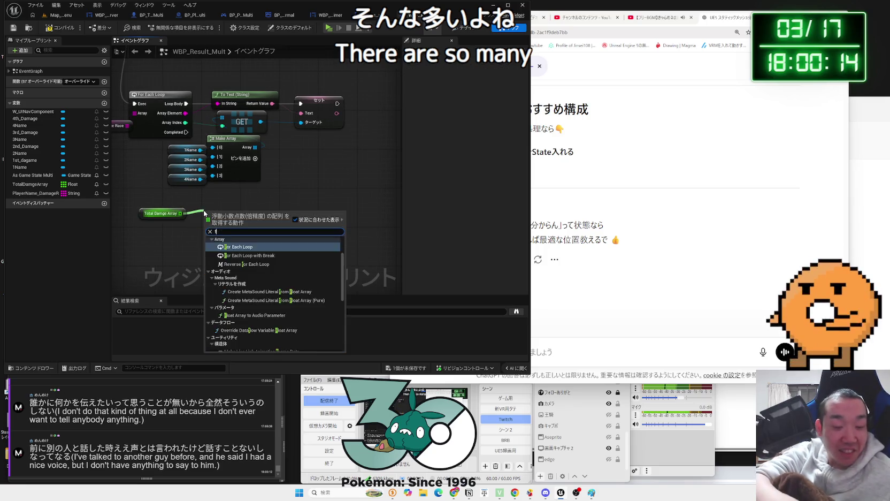
type("or each")
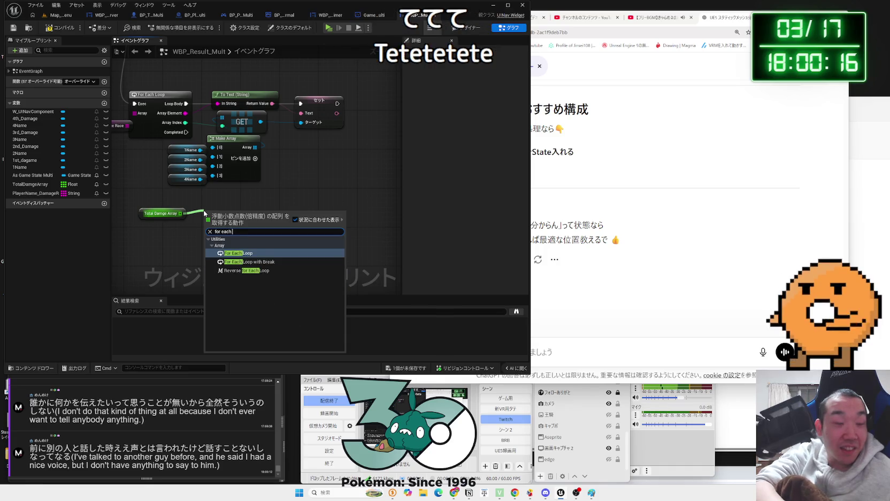
key("Return")
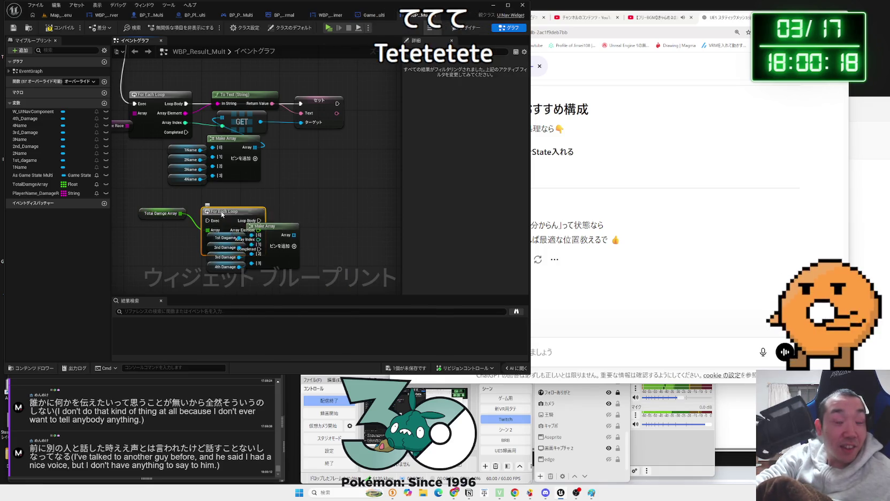
Arrange the For Each Loop, Total Damge Array getter and Make Array group in the graph.
mouse_move(281, 214)
left_mouse_down()
mouse_move(285, 197)
mouse_move(249, 215)
mouse_move(259, 222)
mouse_move(233, 198)
left_mouse_up()
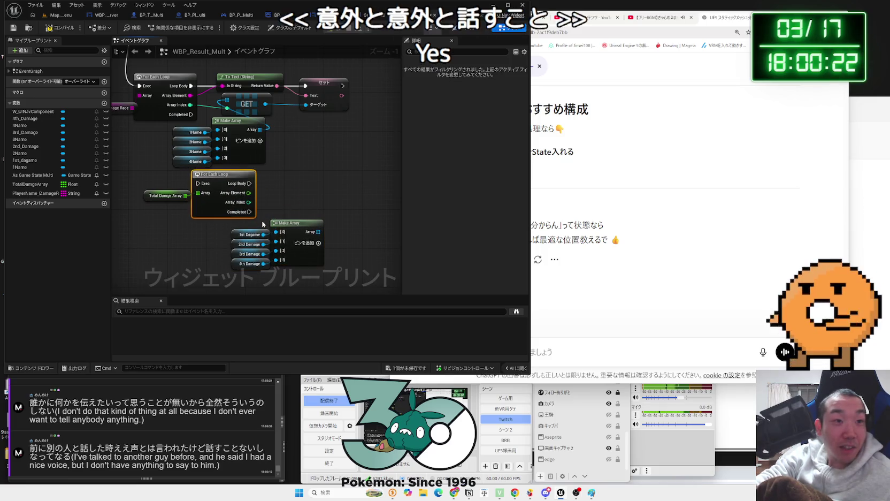
left_click_drag(262, 224, 288, 264)
left_click_drag(297, 213, 306, 234)
left_click_drag(224, 175, 233, 172)
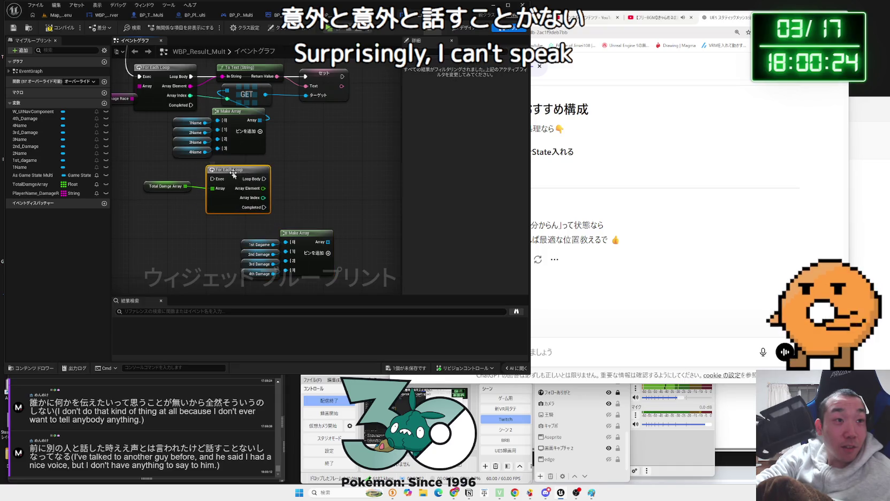
left_click_drag(211, 137, 218, 138)
left_click_drag(149, 183, 173, 187)
left_click(233, 213, "ctrl")
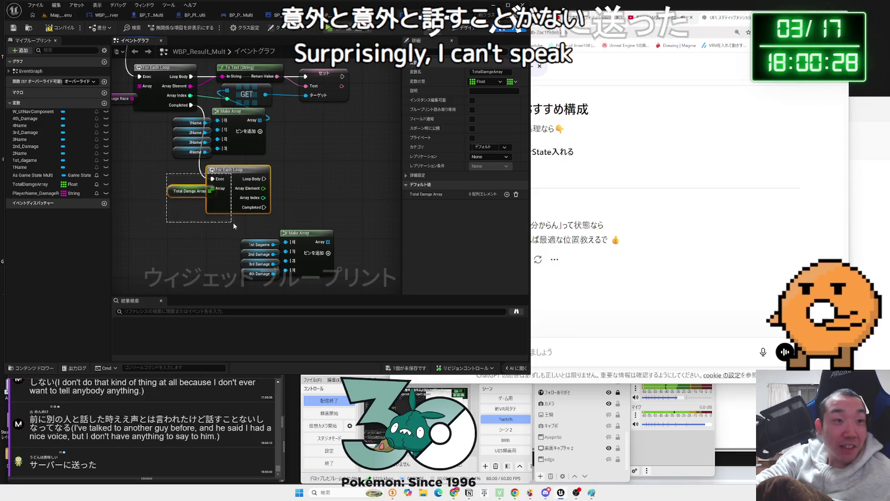
left_click_drag(233, 213, 243, 223)
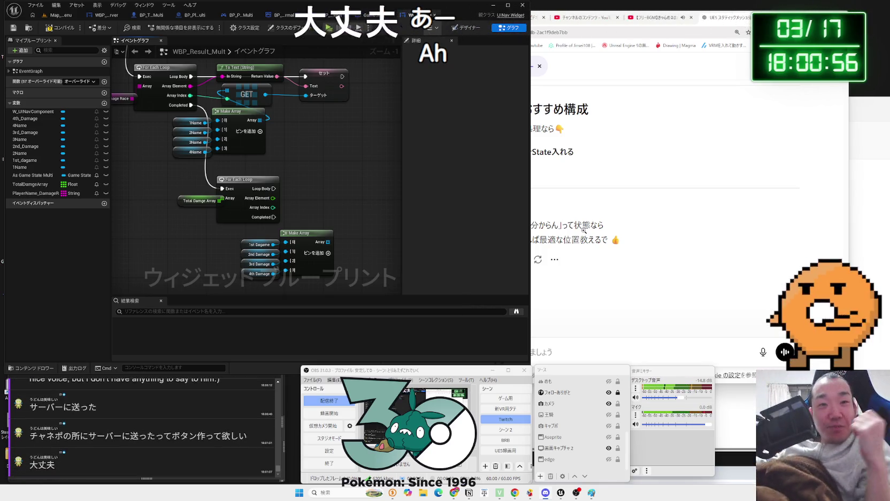
Open the Discord image attachment showing the character with the Hot Apple Pie box.
left_click(577, 301)
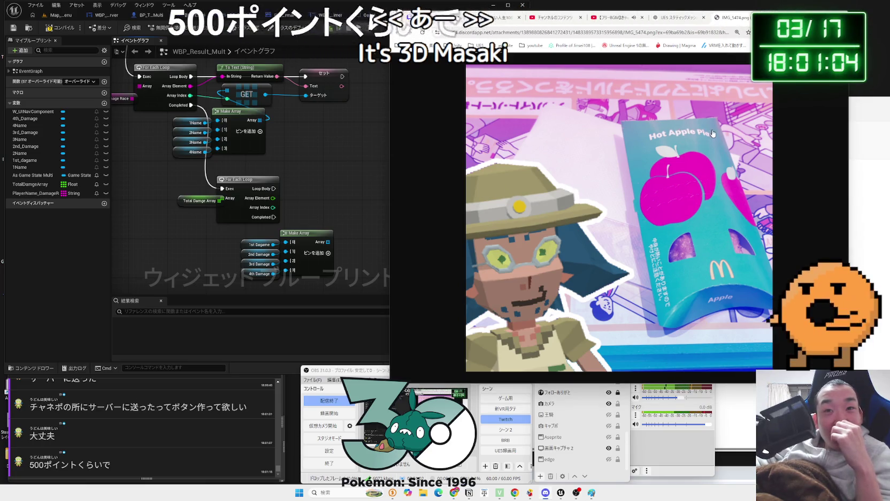
Scroll through the OneComme comment viewer chat, then move to the Twitch live stream tab.
left_click(197, 445)
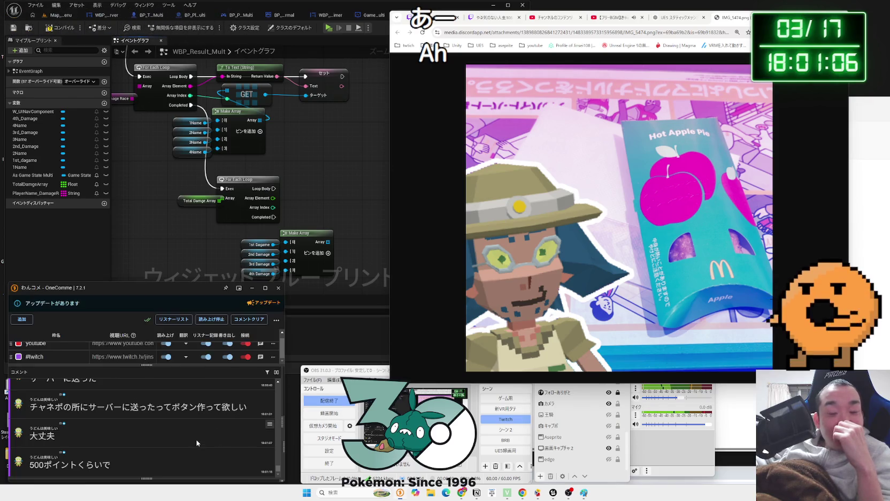
scroll(176, 432, "up", 5)
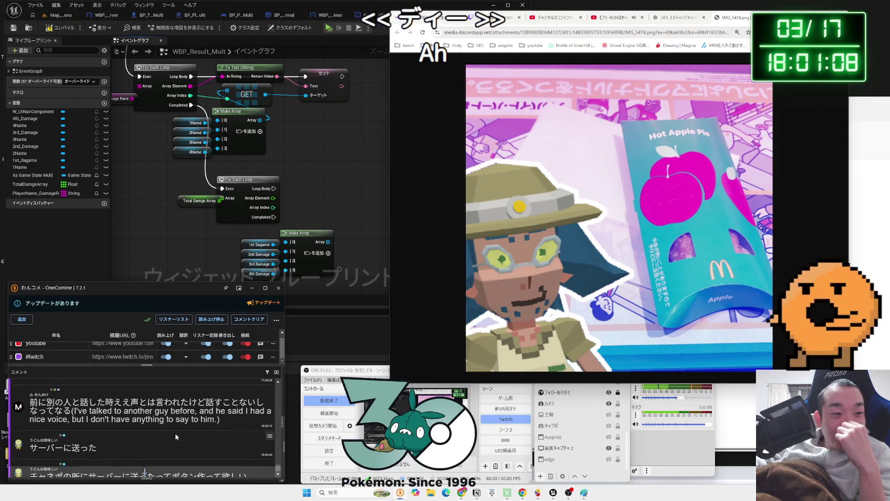
scroll(176, 435, "down", 5)
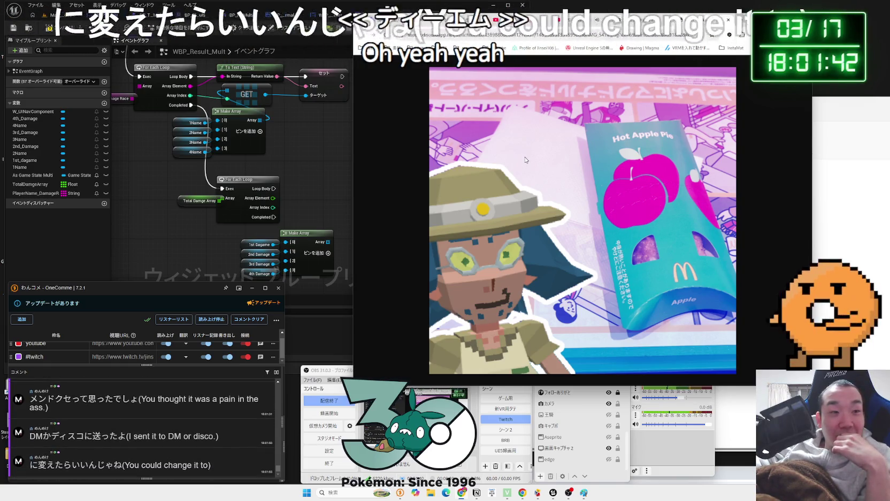
scroll(182, 432, "up", 5)
scroll(182, 432, "down", 5)
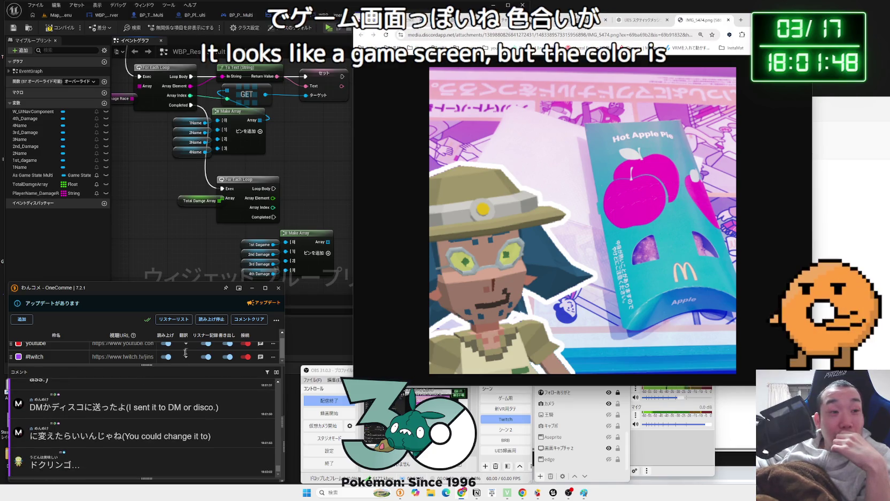
key("a")
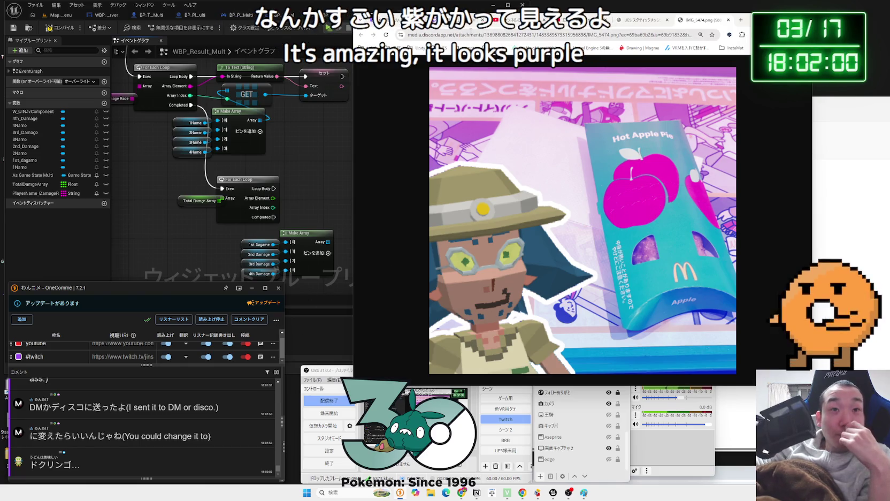
key("ctrl+Tab")
key("ctrl+Tab")
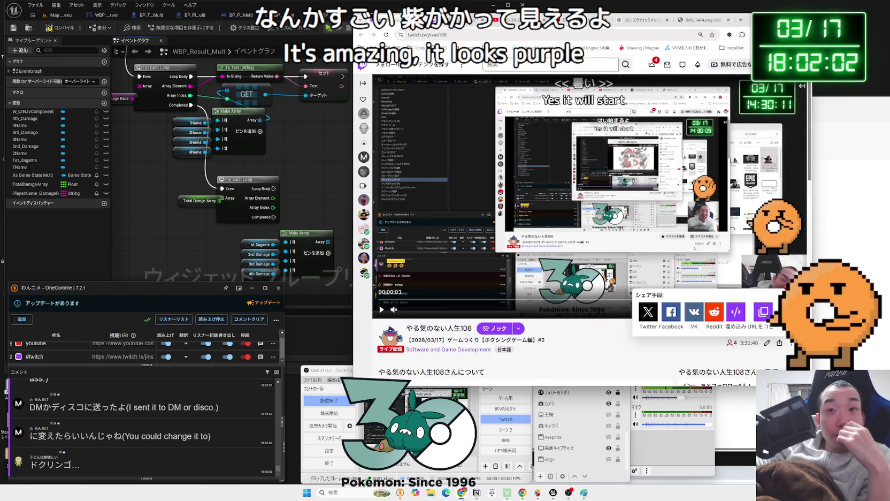
Go to the Twitch creator dashboard (クリエイターダッシュボード) through the avatar account menu.
left_click(799, 65)
left_click(752, 122)
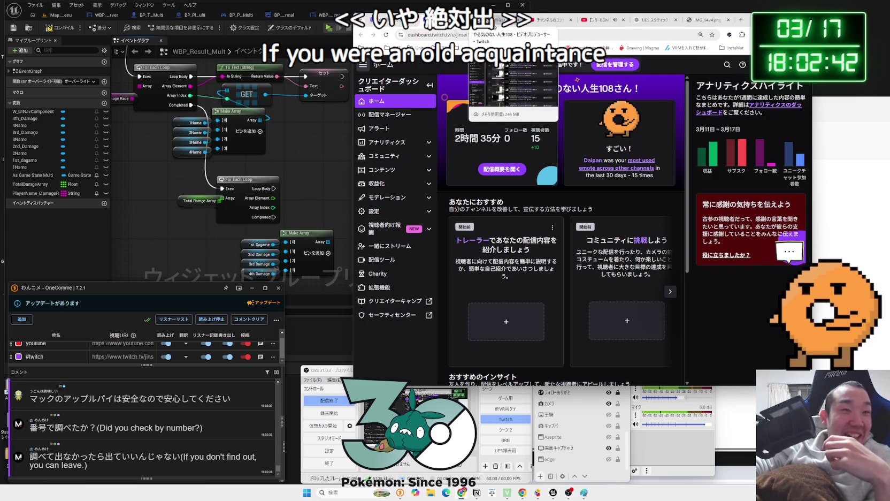
Show Twitch's Video Producer list of past broadcasts, then bring the Unreal Editor back to front.
left_click(493, 21)
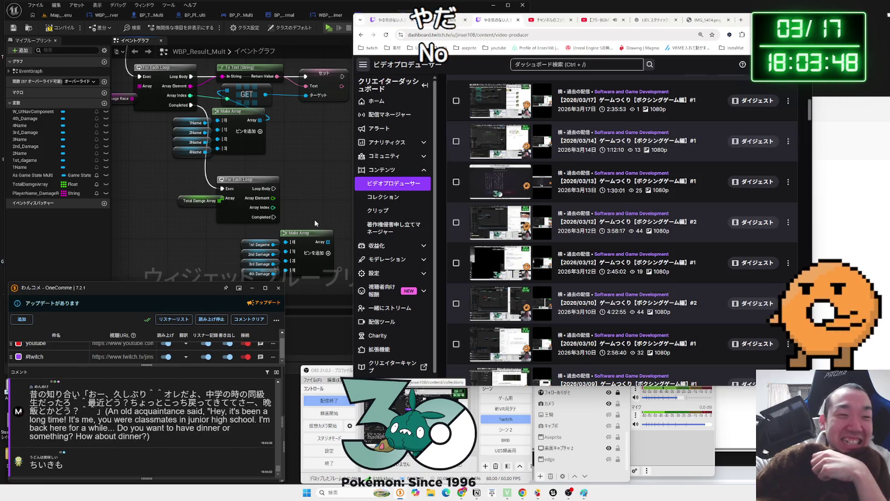
left_click(316, 210)
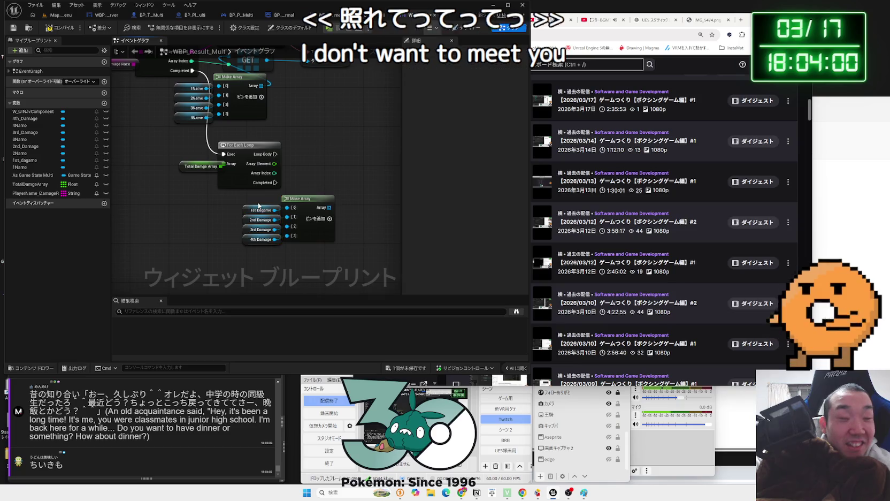
Rearrange the damage array nodes and add a GET node on the damage widget array.
left_click_drag(261, 205, 296, 260)
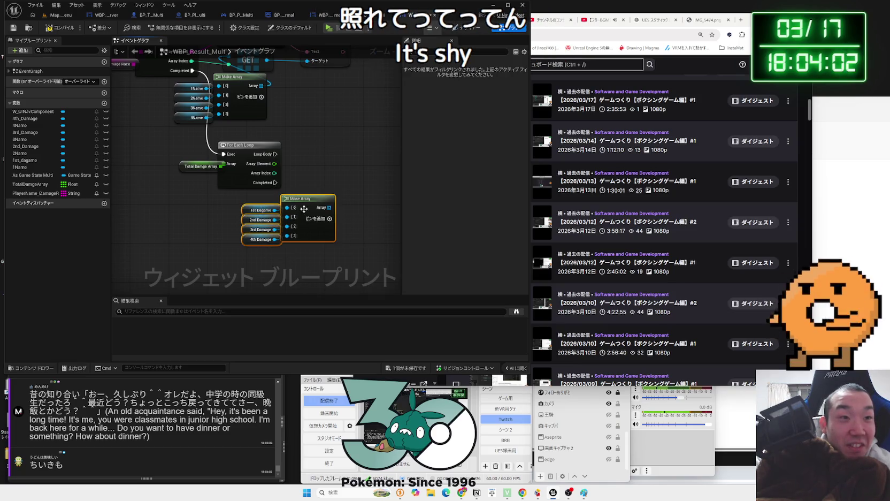
left_click_drag(303, 209, 303, 219)
left_click_drag(279, 174, 235, 182)
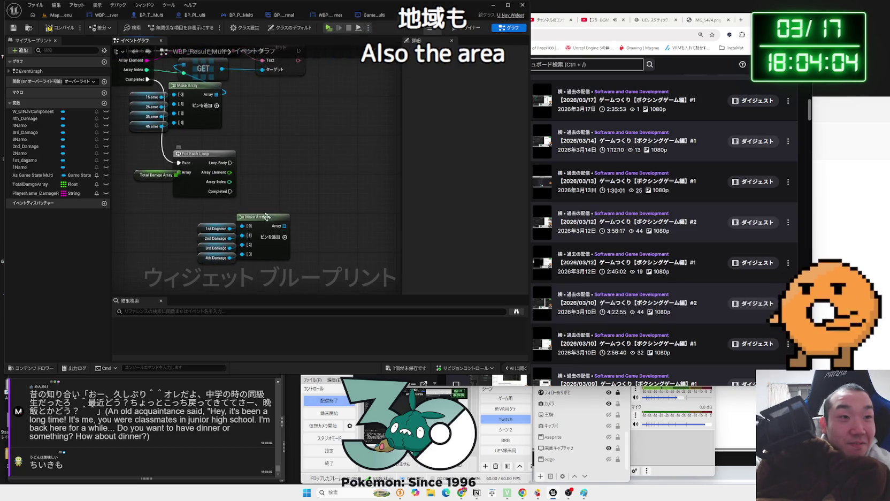
left_click_drag(305, 218, 324, 208)
type("set te")
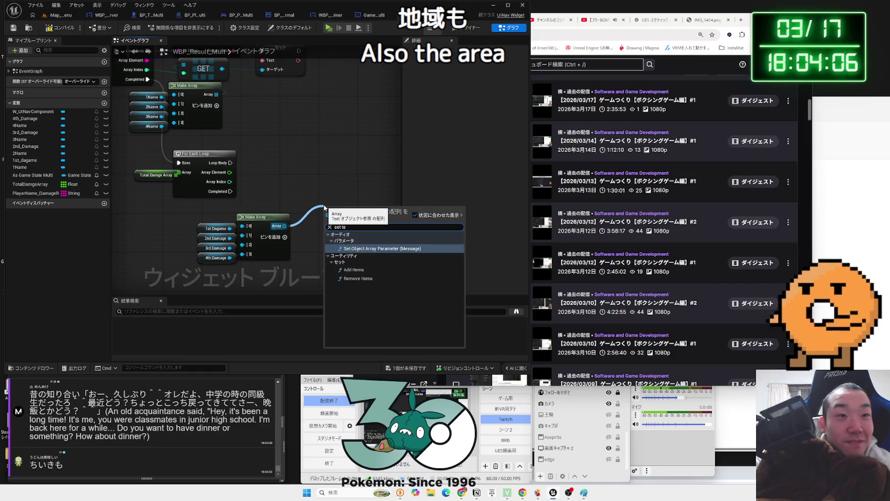
type("xt")
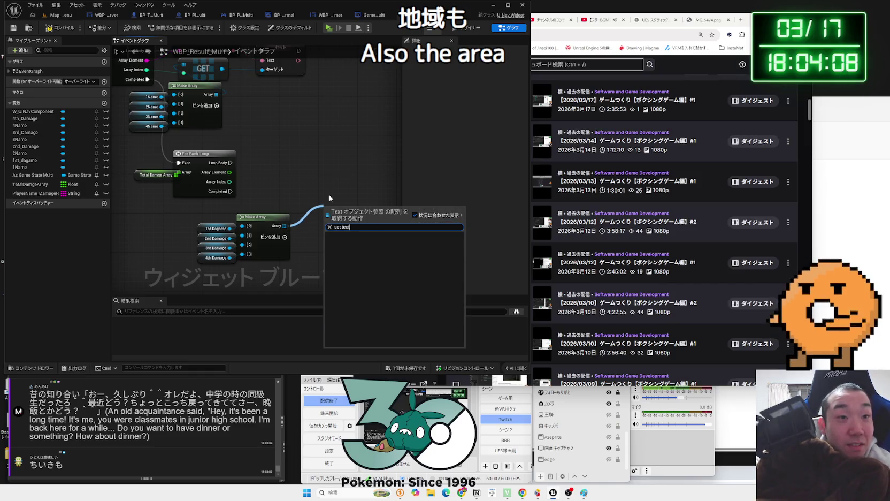
key("Escape")
mouse_move(284, 226)
left_mouse_down()
mouse_move(306, 203)
mouse_move(282, 215)
mouse_move(309, 205)
mouse_move(294, 176)
mouse_move(348, 162)
left_mouse_up()
left_click(329, 244)
Add a Set Text node on the fetched widget and wire the loop index into GET.
type("set text")
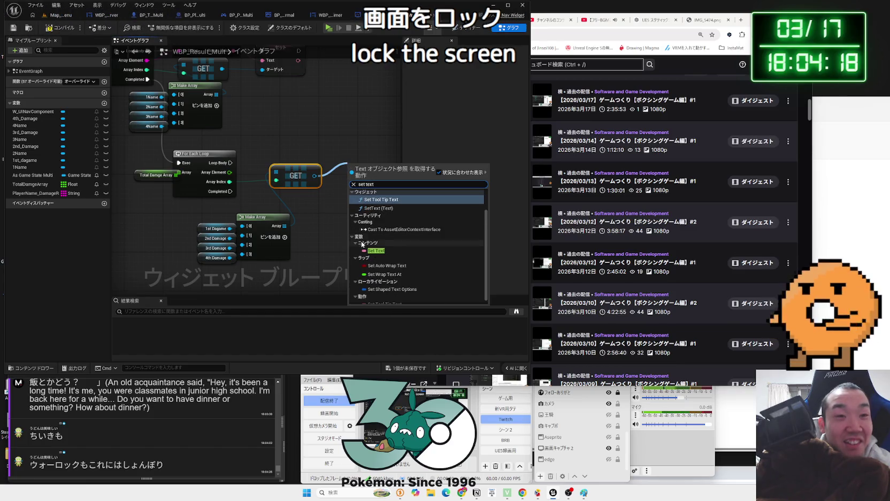
left_click(376, 250)
left_click_drag(230, 182, 300, 169)
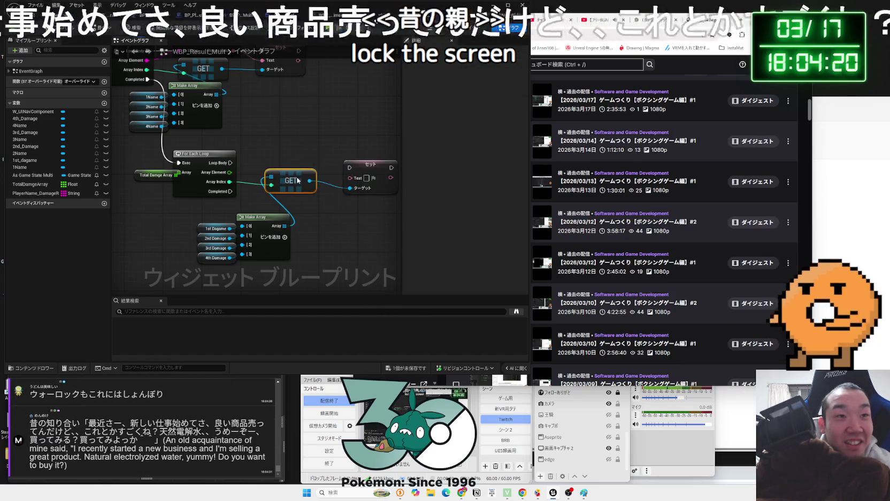
left_click_drag(357, 172, 332, 172)
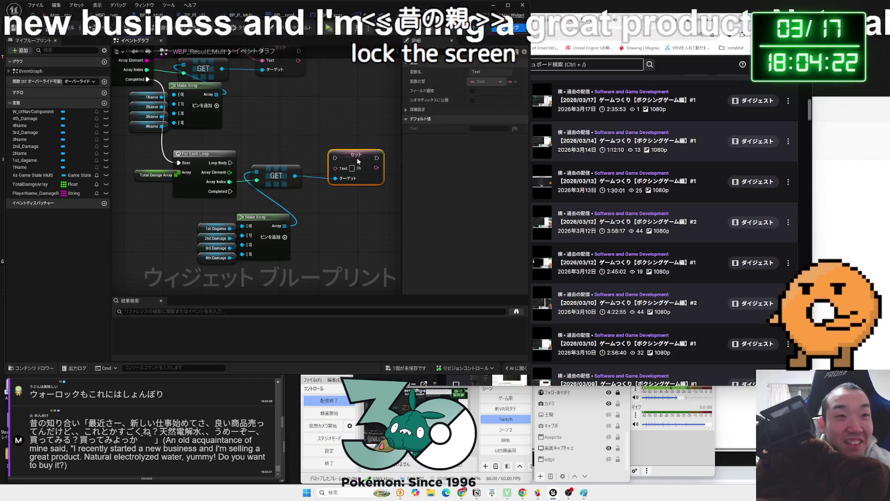
left_click_drag(230, 163, 324, 161)
key("Escape")
left_click(299, 201)
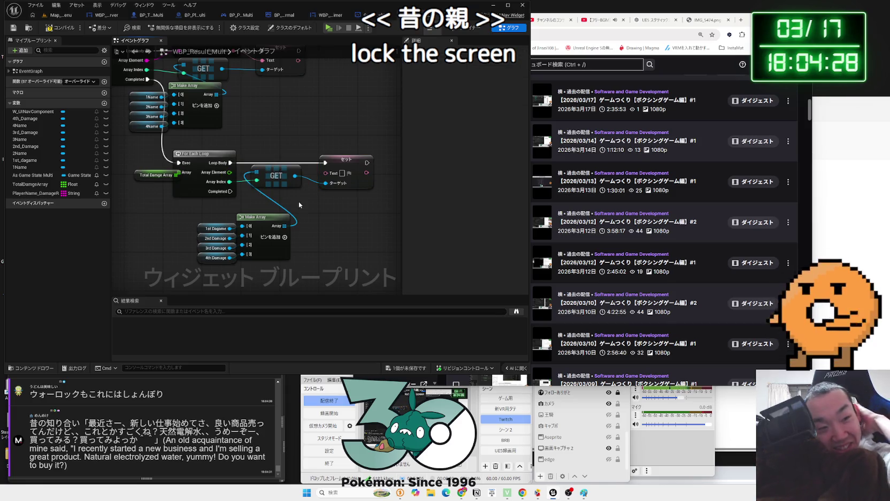
left_click_drag(313, 259, 198, 213)
left_click_drag(256, 217, 261, 197)
mouse_move(346, 167)
left_mouse_down()
mouse_move(296, 175)
mouse_move(363, 172)
left_mouse_up()
Feed the Array Element damage value through a To Text (Float) node into Set Text.
left_click_drag(277, 156, 288, 146)
left_click_drag(364, 160, 345, 159)
left_click_drag(288, 155, 283, 150)
left_click_drag(348, 159, 343, 160)
left_click(386, 216)
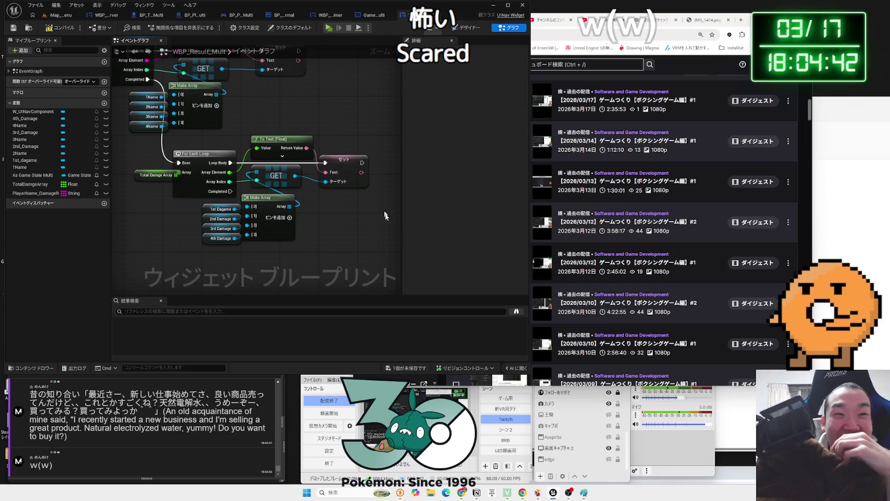
Save the widget blueprint and launch a three-player play session from the main menu map.
left_click(408, 368)
left_click(487, 314)
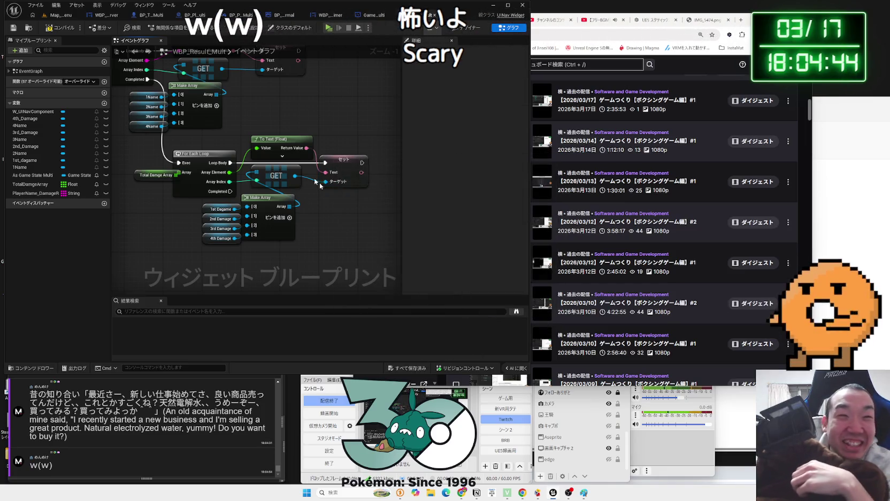
scroll(134, 195, "down", 1)
mouse_move(134, 195)
left_mouse_down()
mouse_move(231, 235)
mouse_move(228, 200)
left_mouse_up()
scroll(230, 235, "down", 2)
scroll(228, 199, "up", 1)
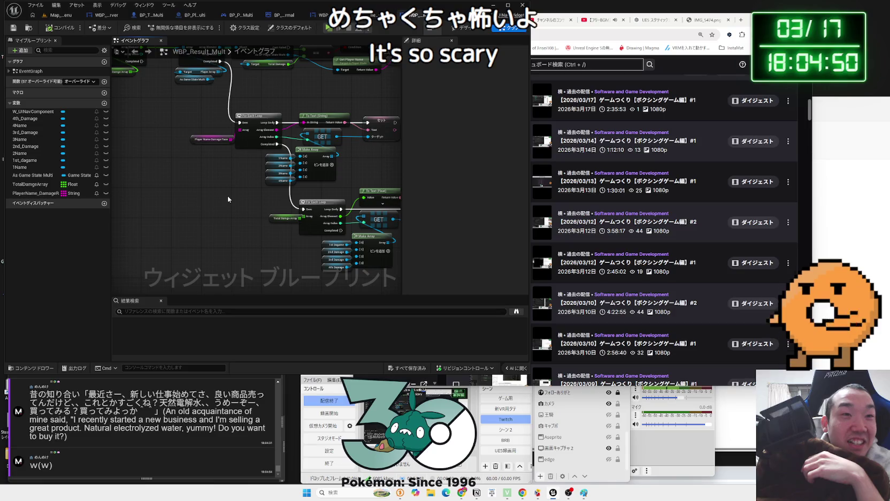
left_click(61, 14)
left_click(167, 28)
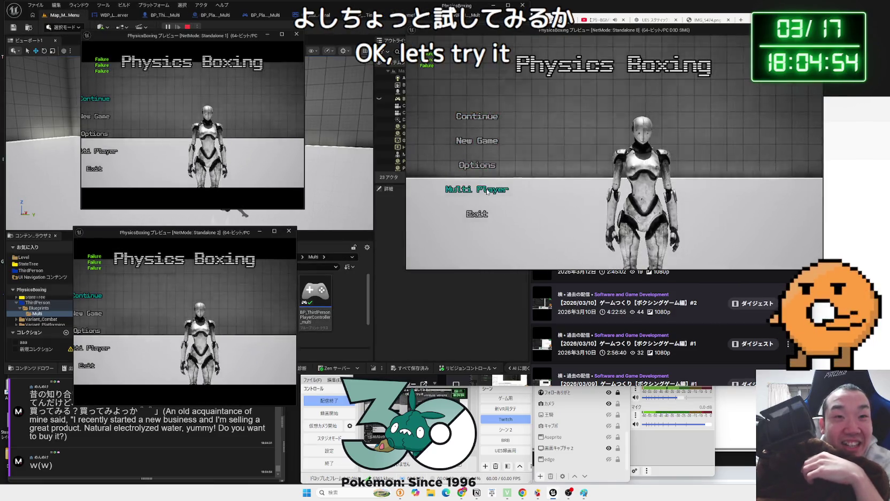
Create a server in one preview and search for sessions in the other two.
left_click(477, 188)
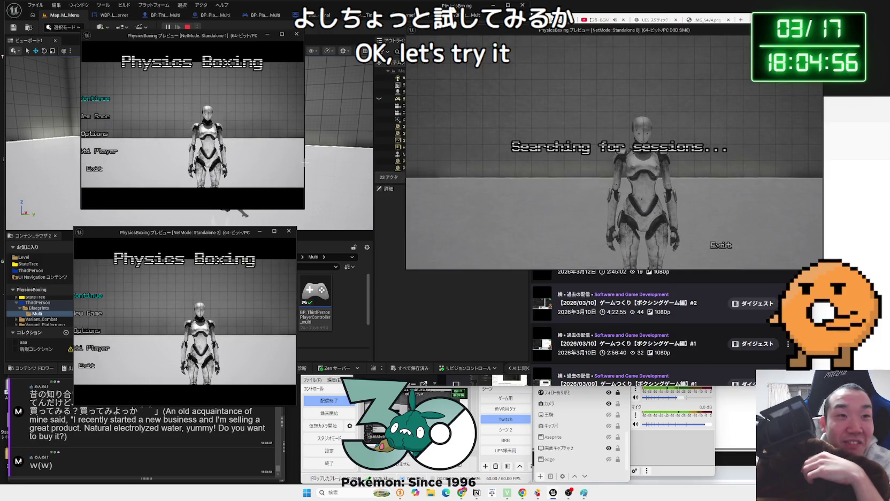
mouse_move(305, 165)
left_mouse_down()
mouse_move(395, 169)
mouse_move(380, 168)
left_mouse_up()
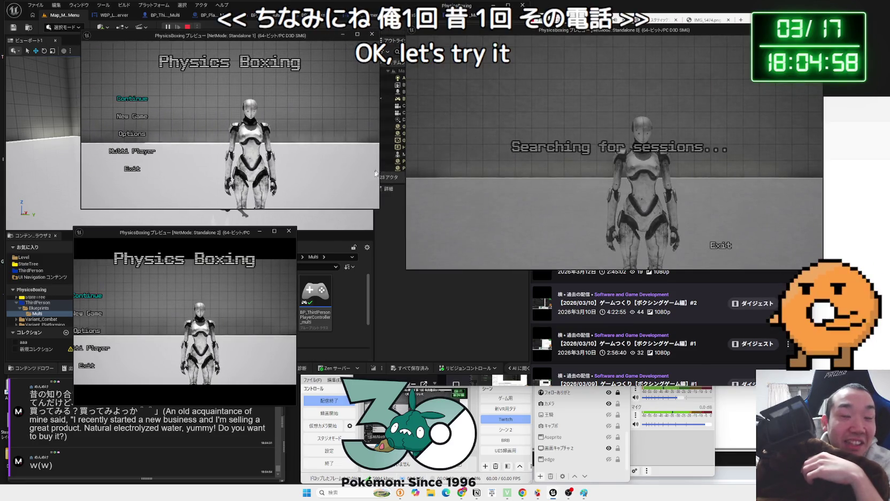
left_click_drag(297, 277, 373, 279)
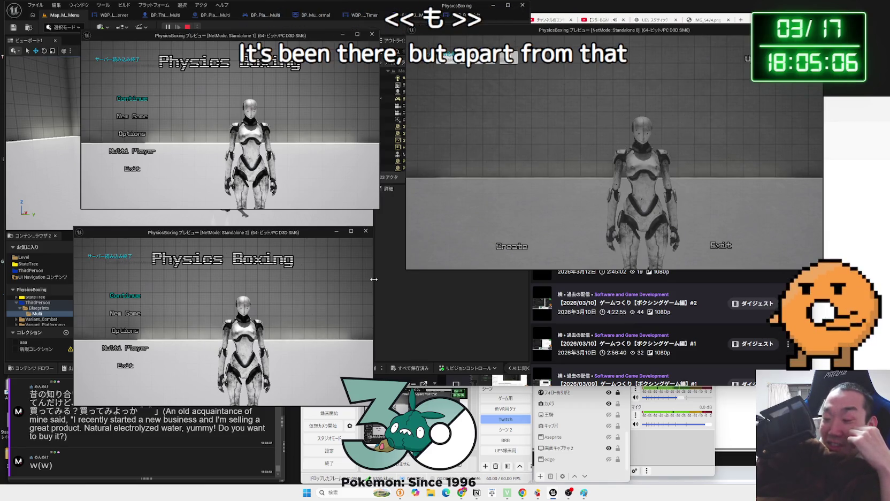
left_click(519, 246)
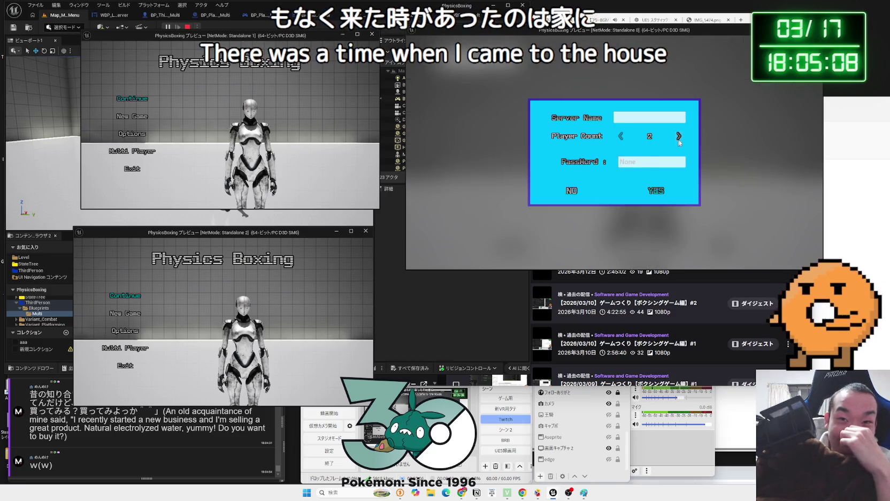
left_click(656, 191)
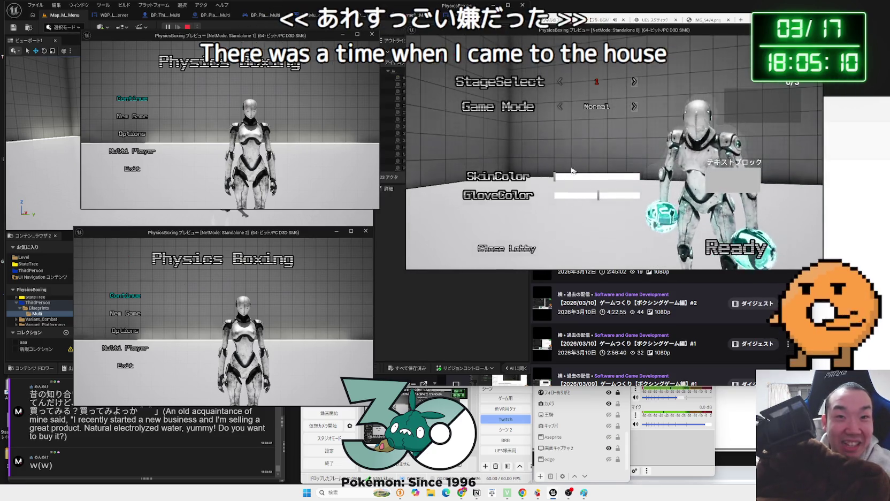
key("alt+Tab")
left_click(150, 152)
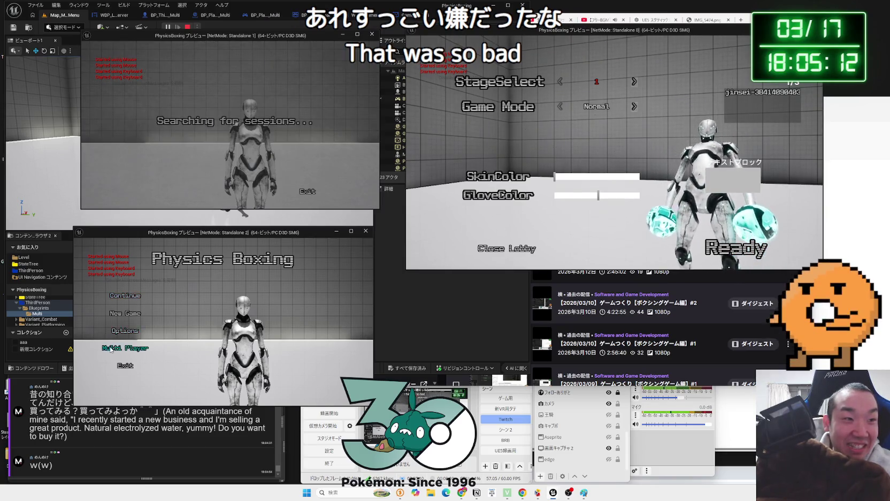
left_click(111, 349)
Give the host yellow gloves, join the session, and give the second client cyan colours.
left_click(572, 176)
left_click(575, 195)
left_click_drag(575, 197, 563, 196)
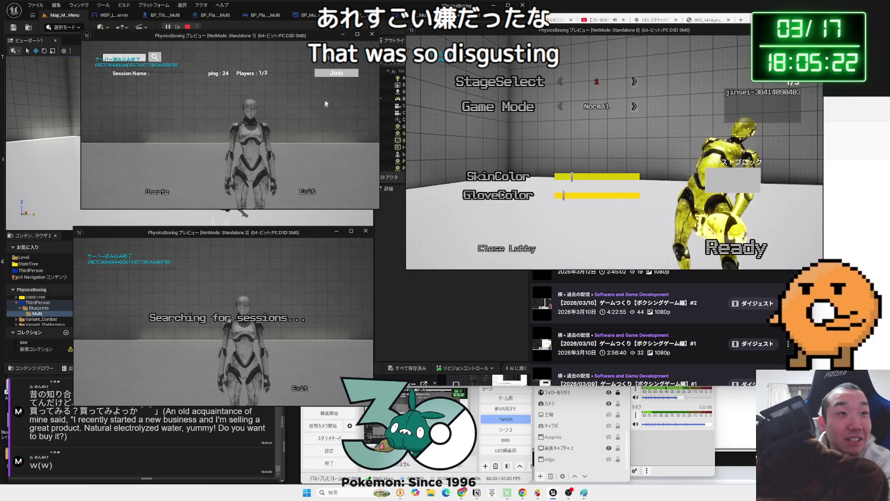
left_click(320, 269)
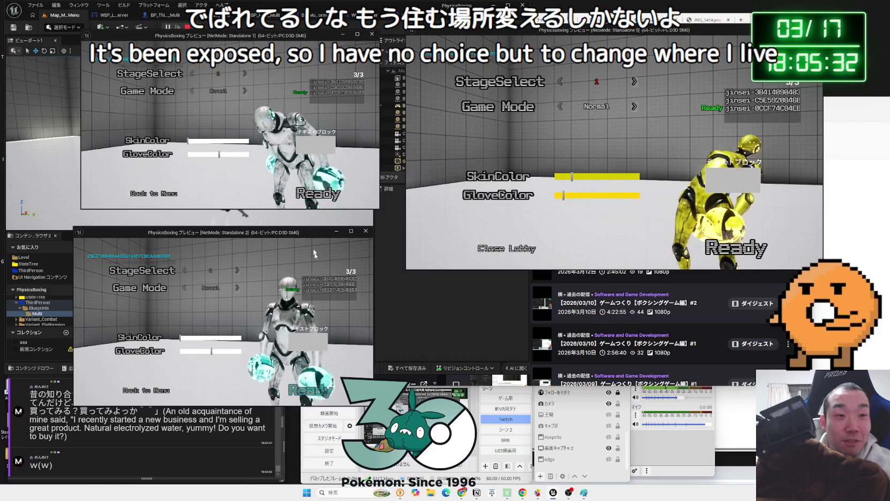
key("alt+Tab")
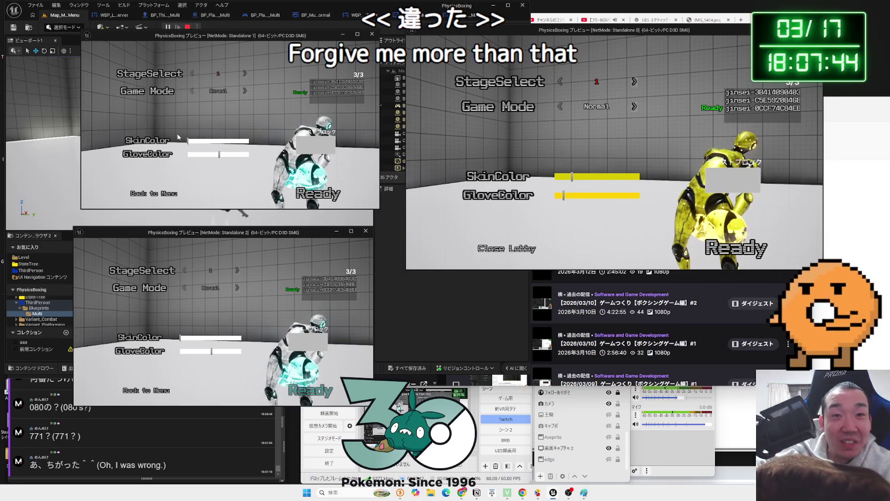
left_click(219, 154)
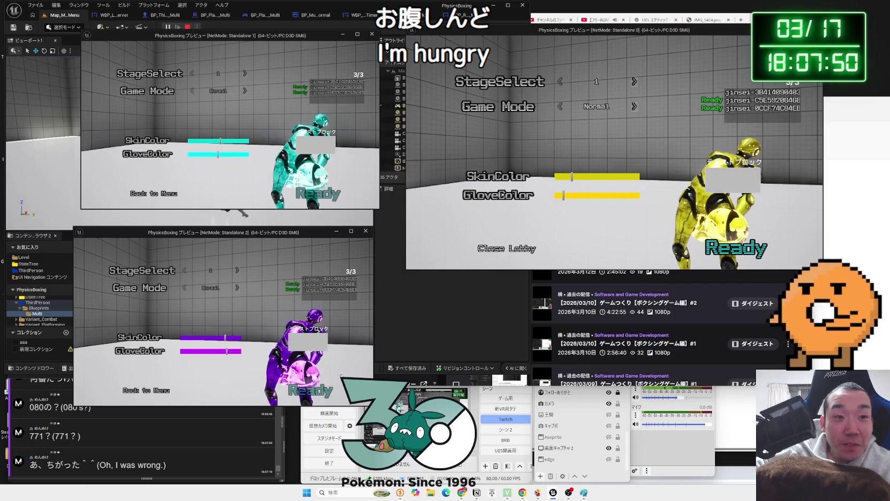
Start the three-player match, then close the lobby and choose Exit from the main menu.
left_click(741, 249)
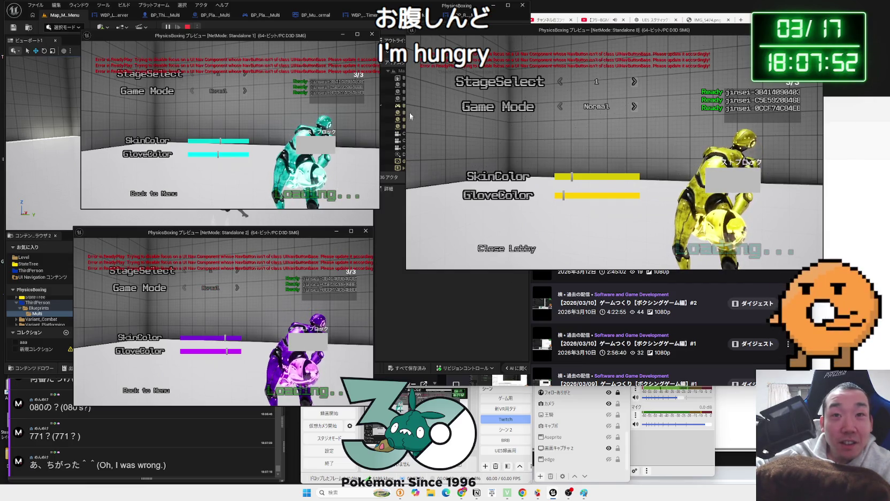
left_click(634, 106)
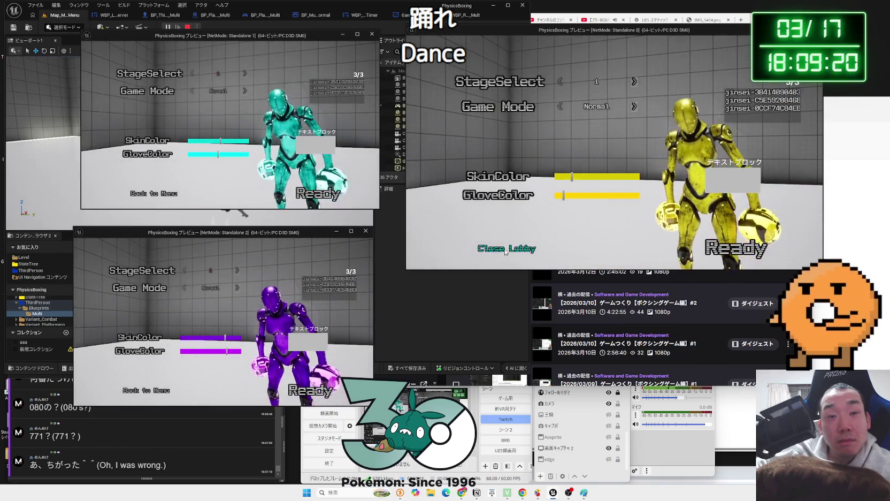
left_click(523, 247)
left_click(477, 214)
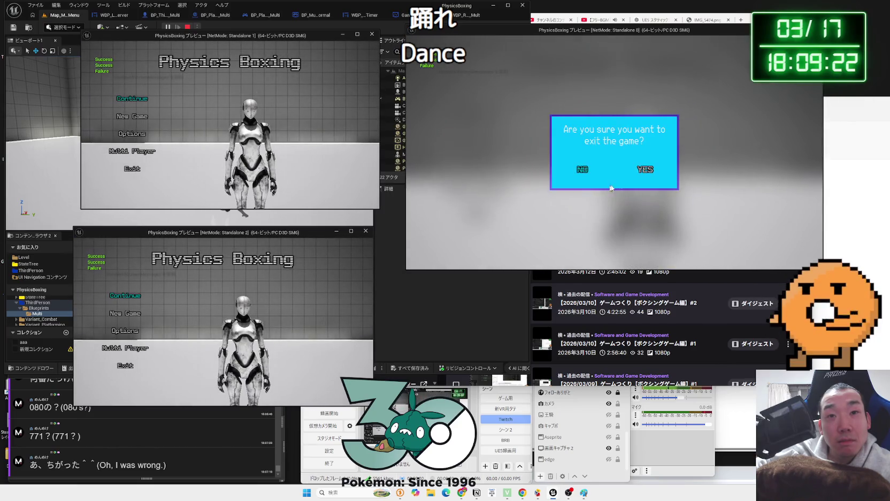
Confirm quitting, browse the blueprint tabs, then show WBP_Result_Multi in Designer view.
left_click(645, 169)
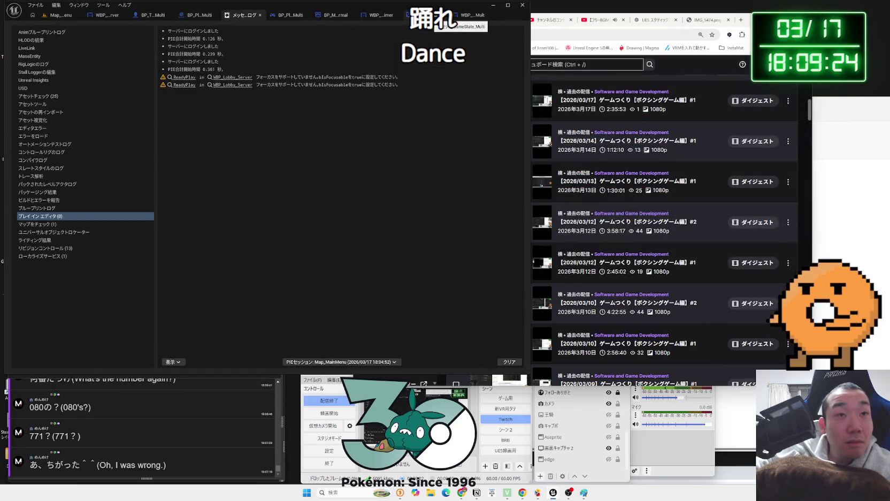
left_click(288, 17)
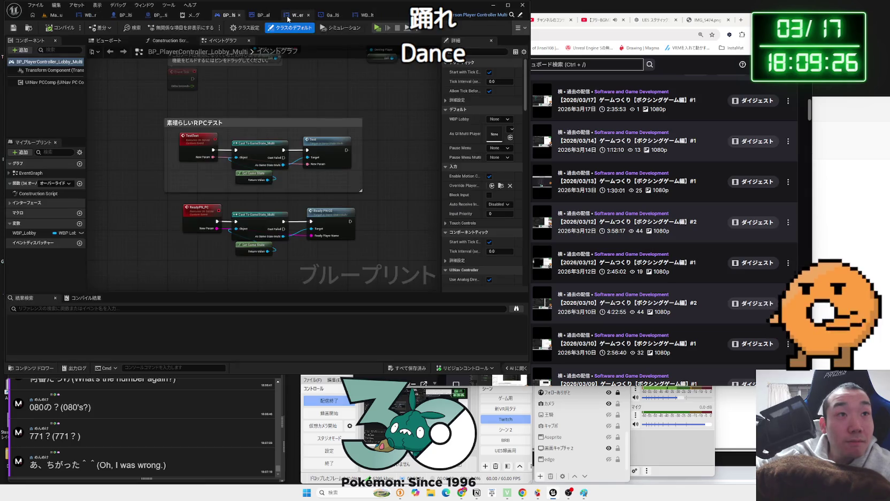
left_click(187, 16)
left_click(162, 17)
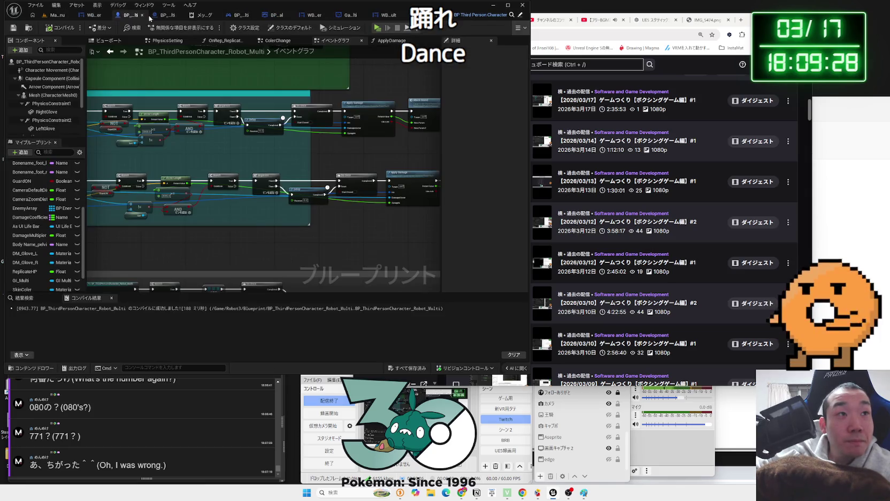
left_click(394, 16)
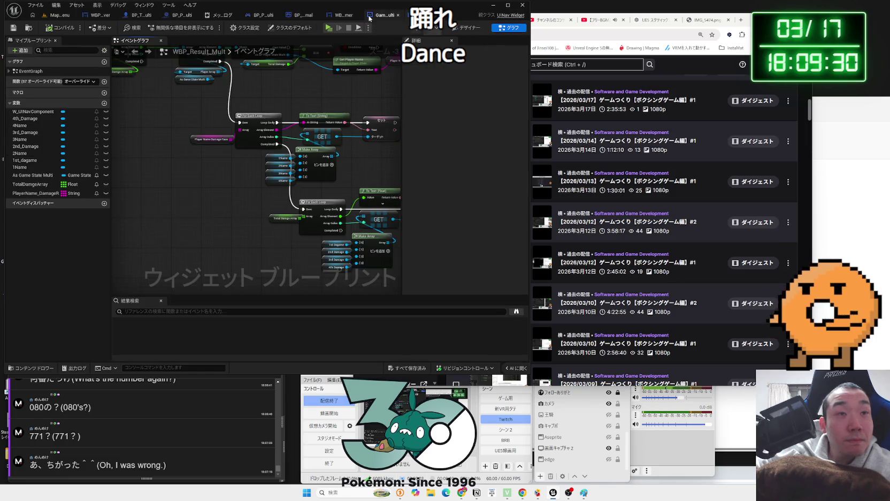
left_click(369, 18)
left_click(340, 16)
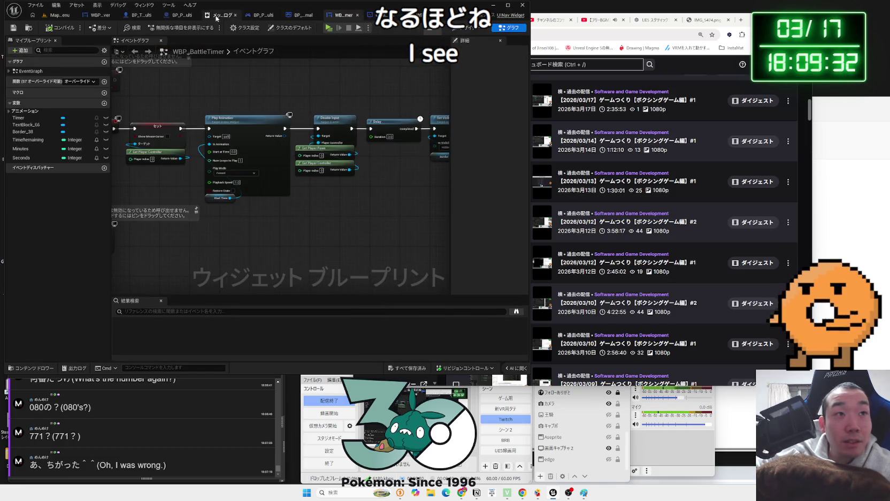
left_click(216, 16)
left_click(165, 17)
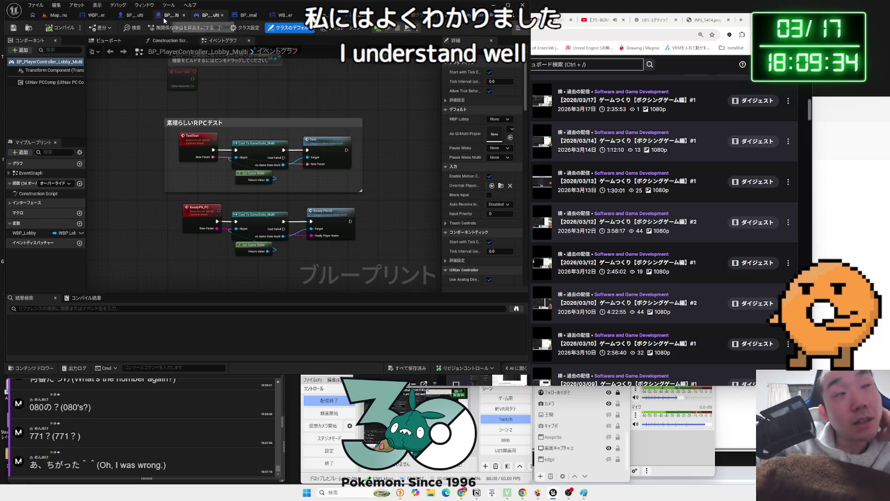
left_click(51, 14)
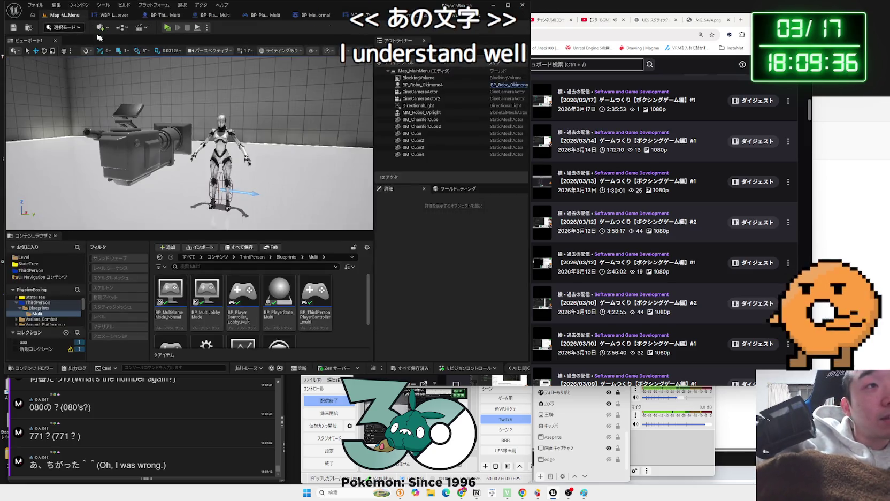
left_click_drag(348, 161, 190, 145)
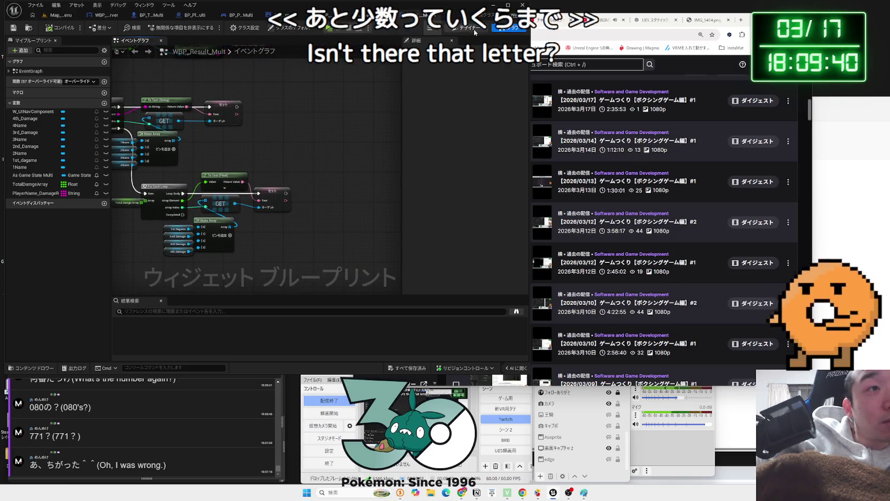
left_click(475, 30)
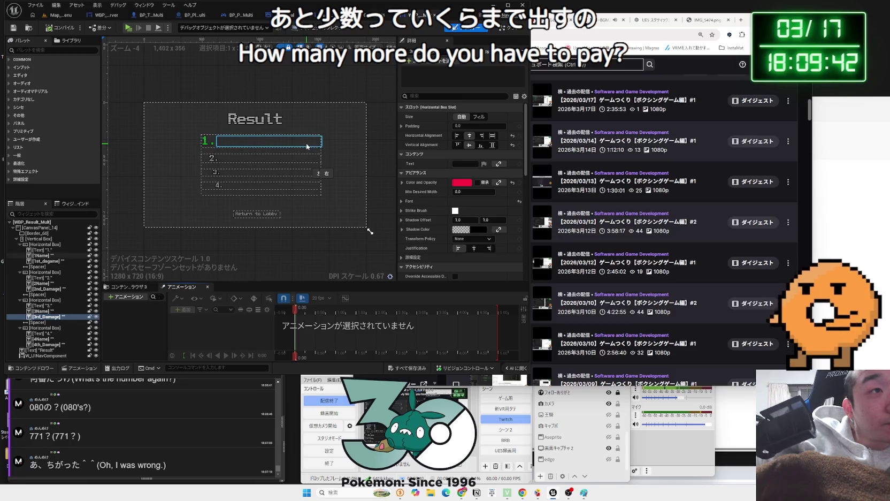
Set the 1Name text's Vertical Alignment to Center.
left_click(306, 146)
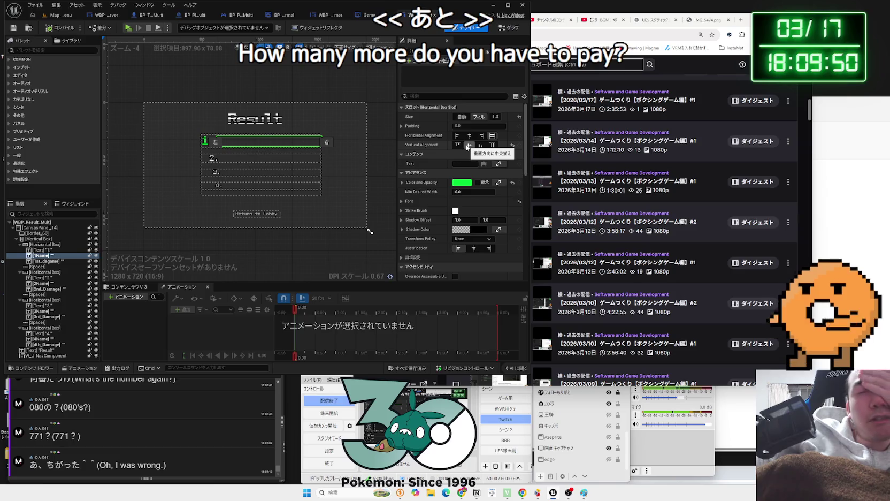
left_click(469, 144)
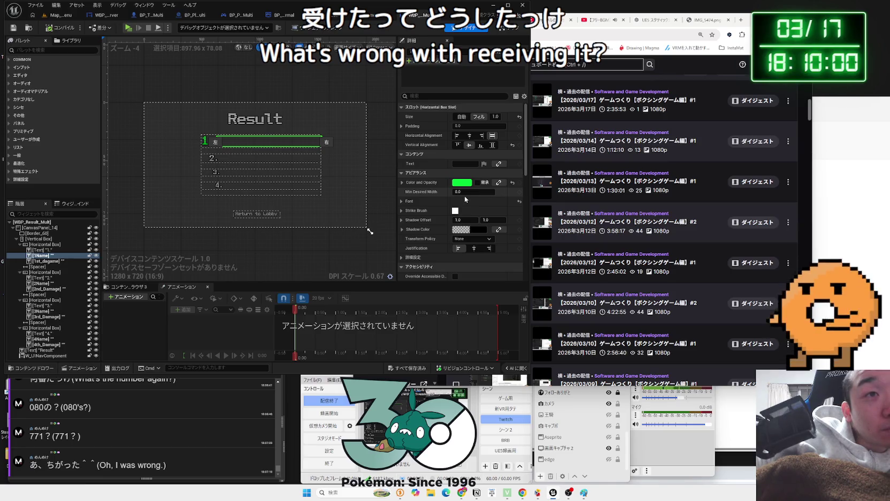
scroll(465, 199, "down", 1)
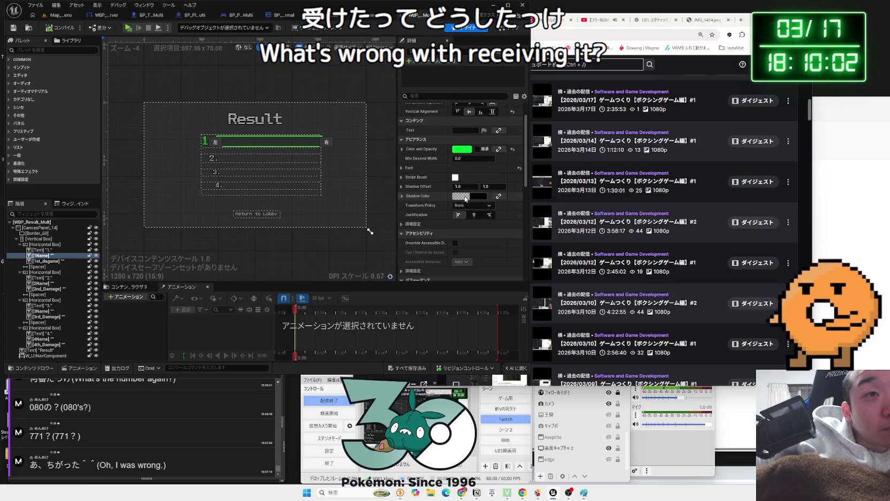
scroll(465, 199, "down", 1)
scroll(465, 196, "down", 1)
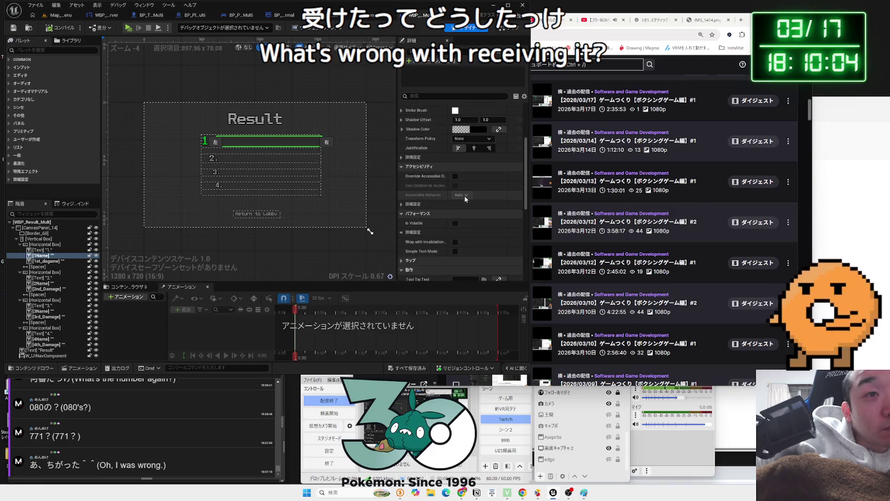
scroll(465, 197, "down", 1)
scroll(464, 198, "down", 1)
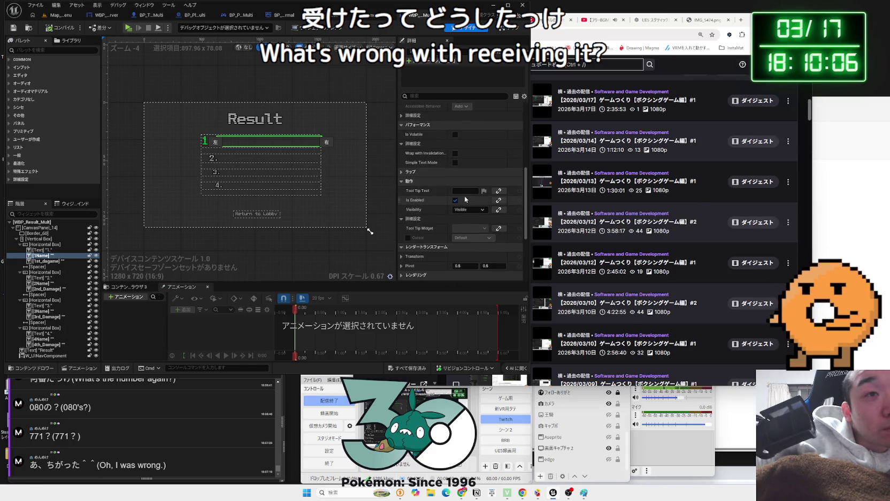
scroll(465, 199, "down", 3)
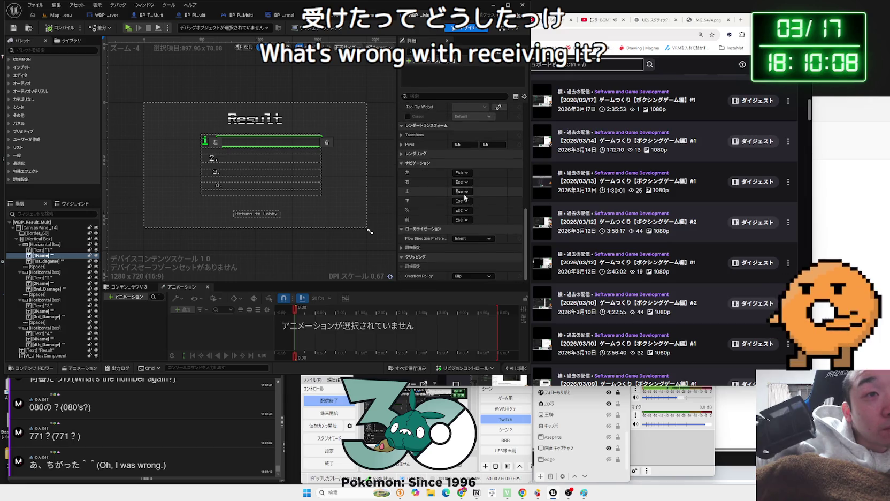
Collapse the advanced Details rows and open the WBP_Lobby_Server graph.
scroll(416, 194, "up", 1)
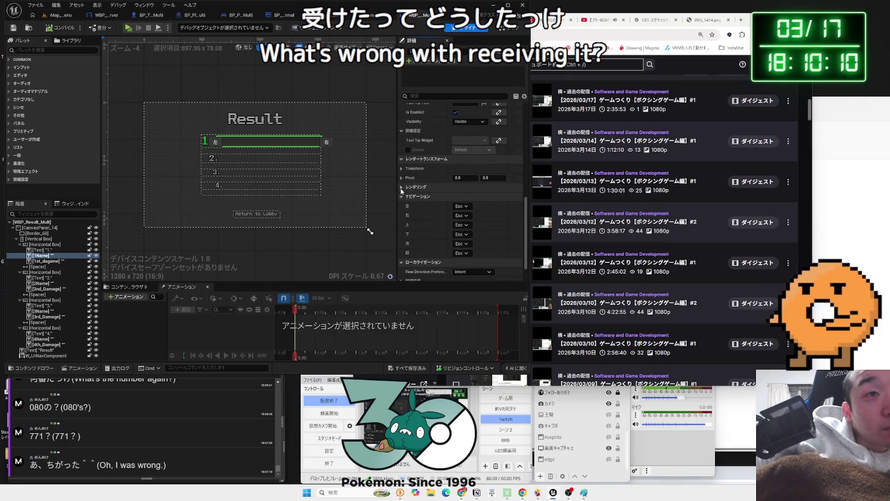
scroll(448, 179, "up", 2)
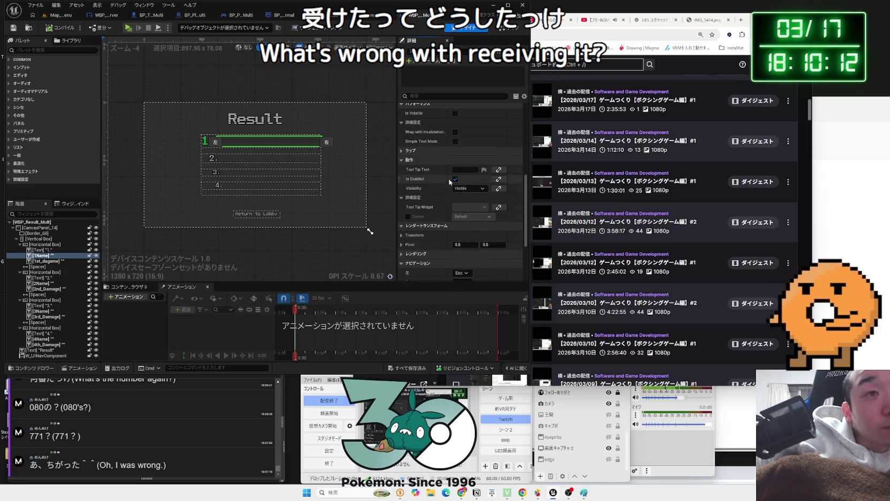
left_click(399, 197)
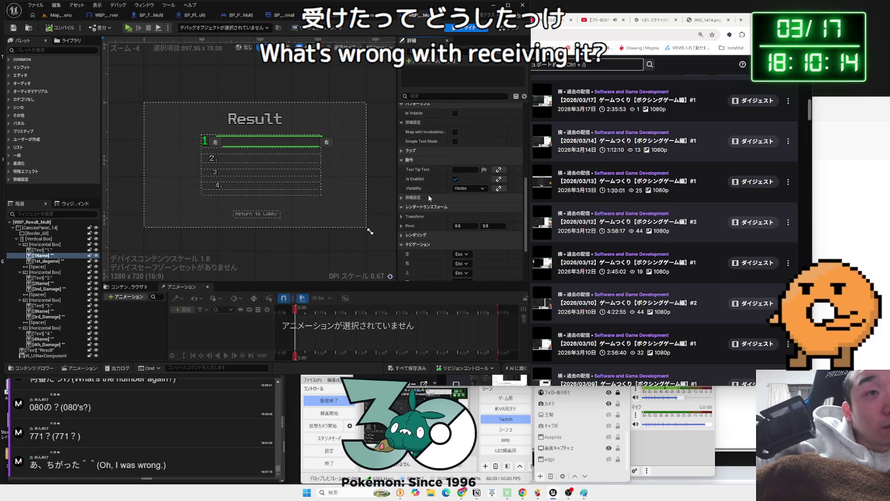
scroll(429, 198, "up", 2)
left_click(400, 179)
left_click(400, 179)
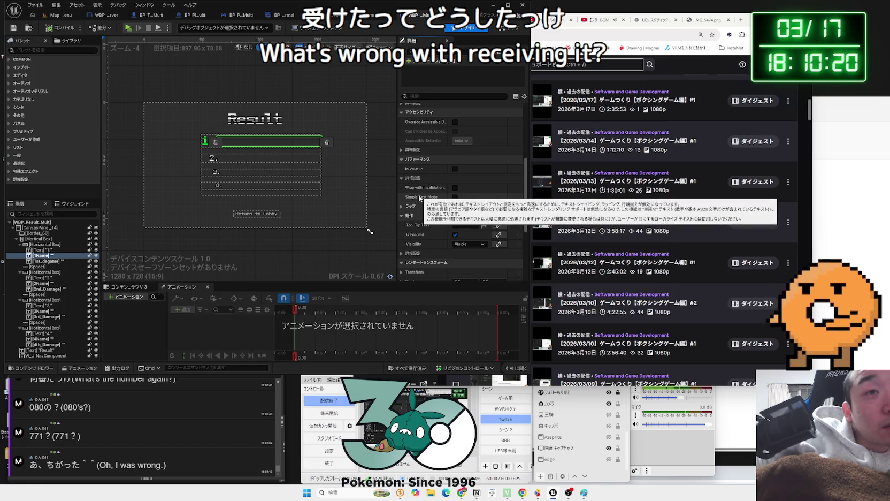
scroll(420, 197, "up", 2)
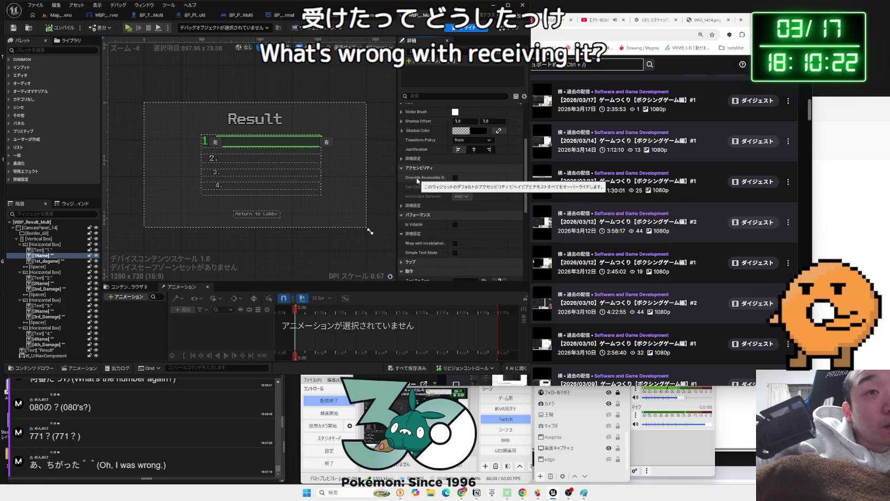
scroll(419, 196, "up", 4)
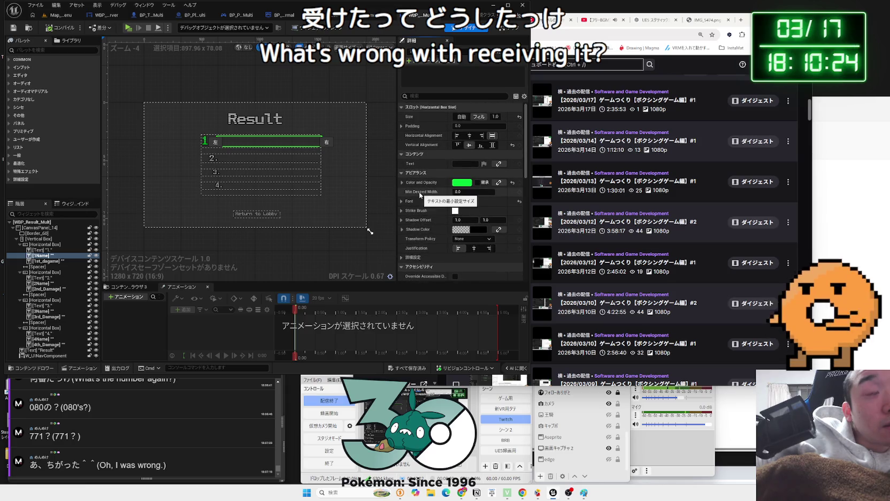
left_click(104, 17)
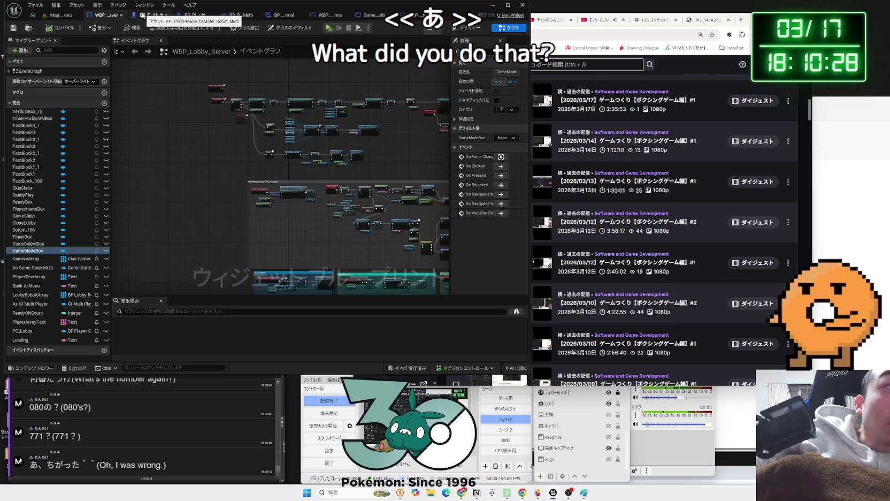
Check WBP_Lobby_Server TextBlock1's Rendering Clipping (Clip to Bounds), then return to WBP_Result_Multi.
left_click(474, 31)
scroll(309, 124, "up", 5)
left_click(309, 133)
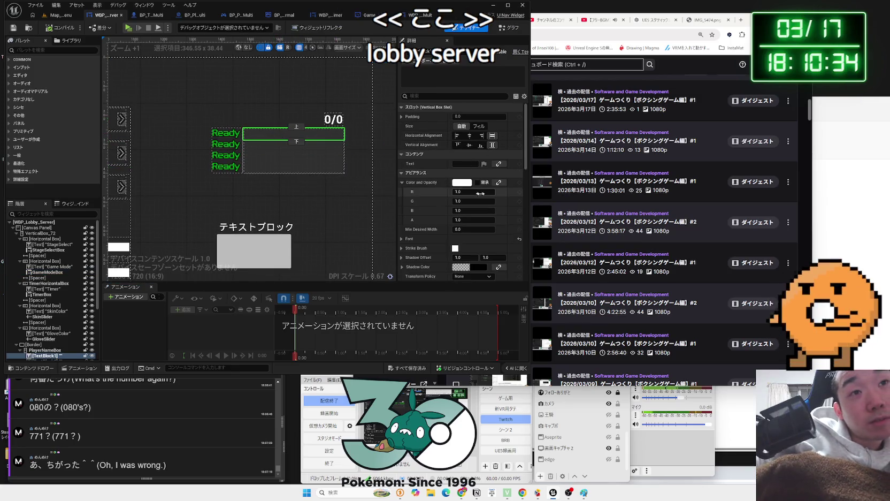
scroll(492, 199, "down", 5)
scroll(493, 203, "down", 5)
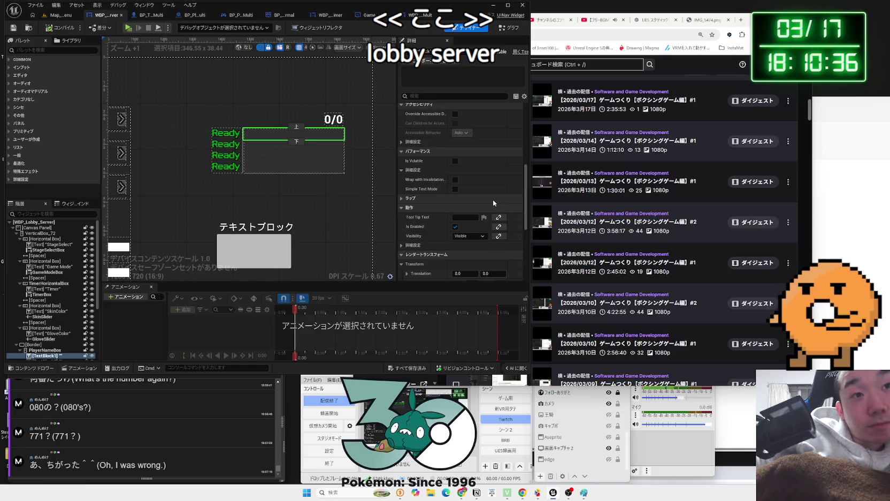
scroll(494, 203, "down", 2)
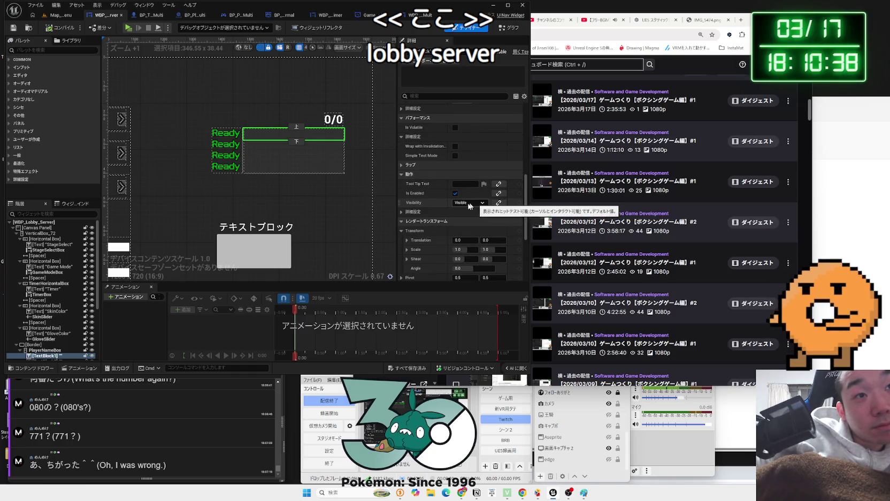
left_click(402, 212)
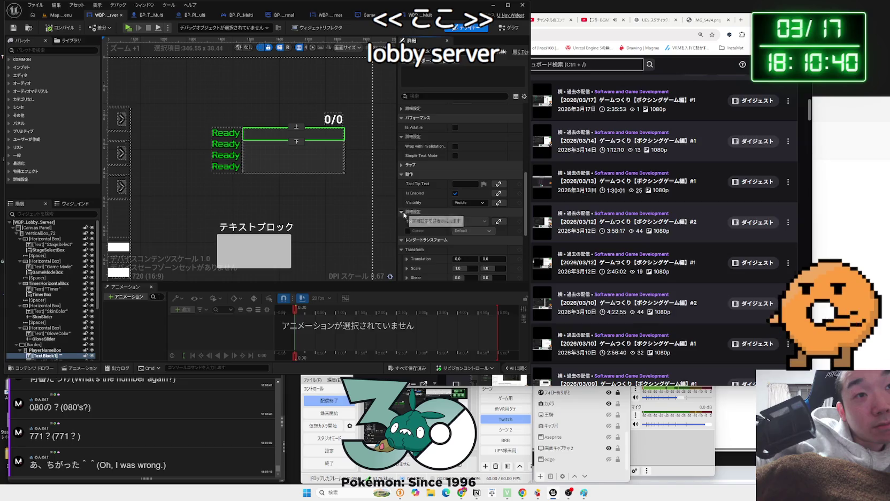
scroll(417, 207, "down", 9)
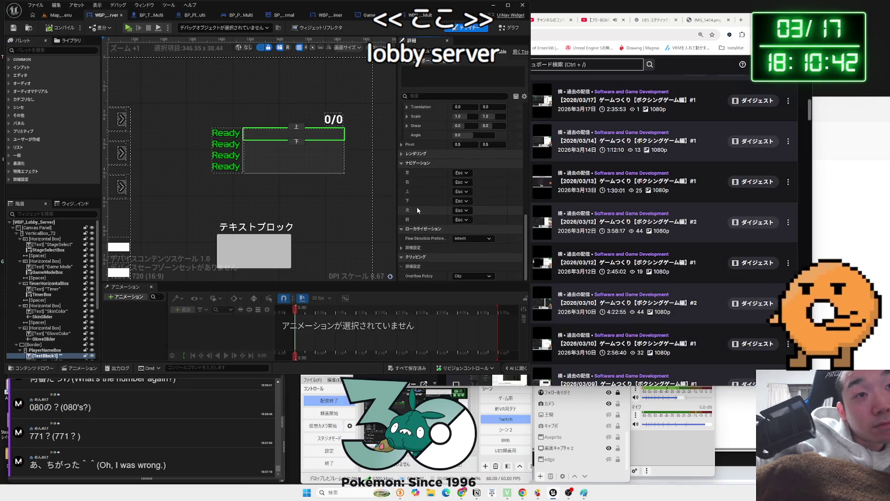
left_click(400, 153)
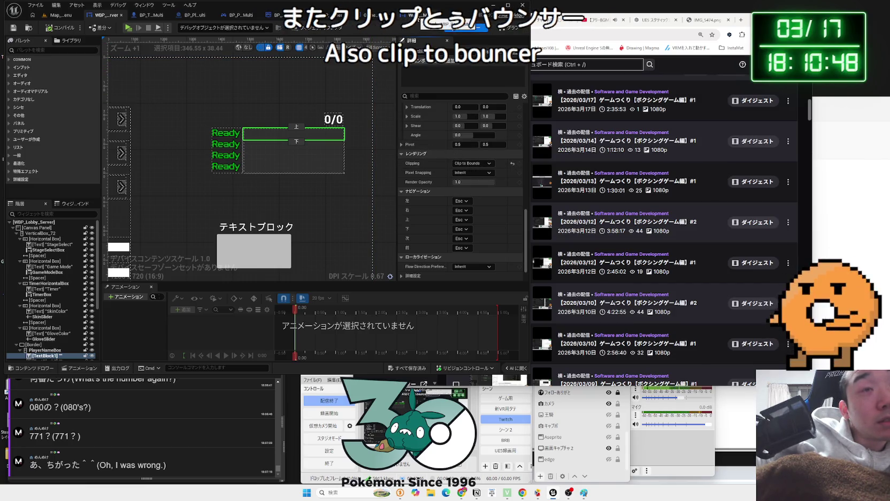
key("ctrl+Tab")
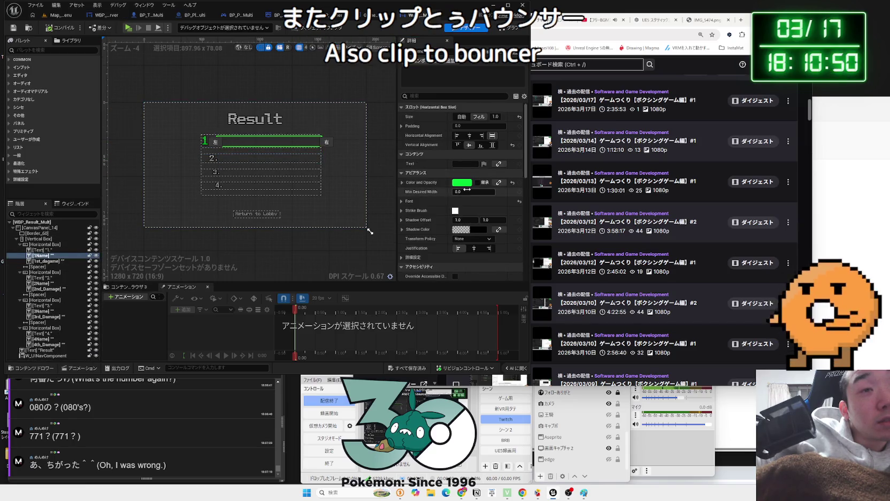
Set 1Name's Rendering Clipping to Clip to Bounds.
scroll(470, 193, "down", 5)
scroll(469, 192, "down", 8)
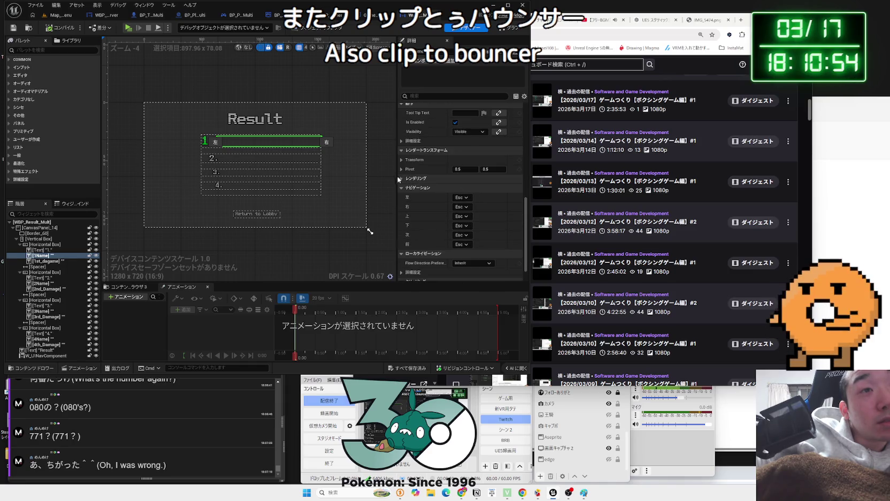
left_click(400, 179)
left_click(459, 189)
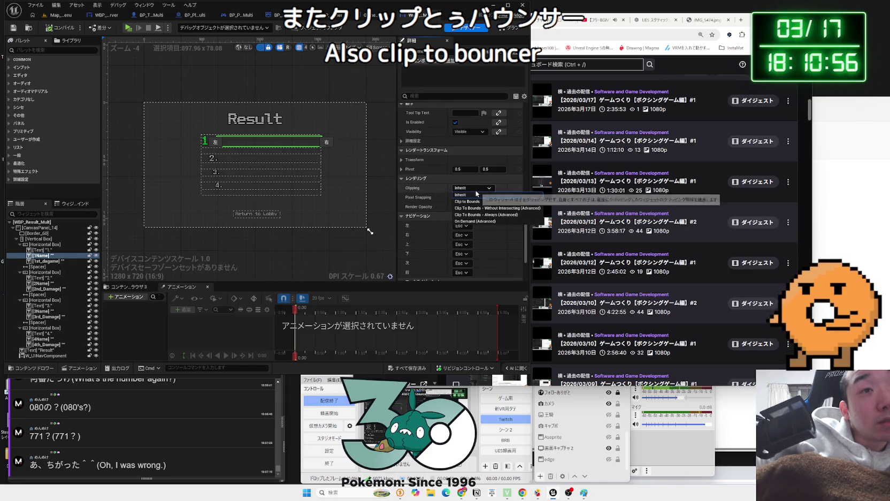
left_click(467, 202)
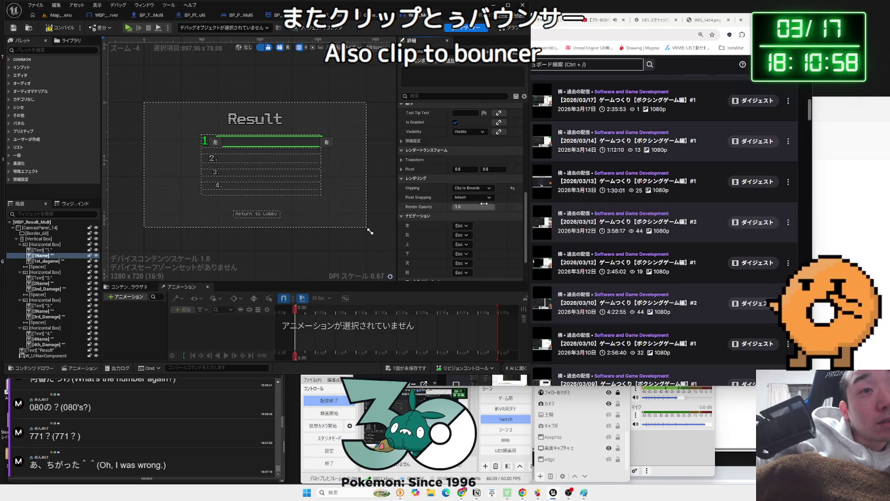
Set Clipping to Clip to Bounds for 2Name, 3Name and 4Name.
left_click(271, 156)
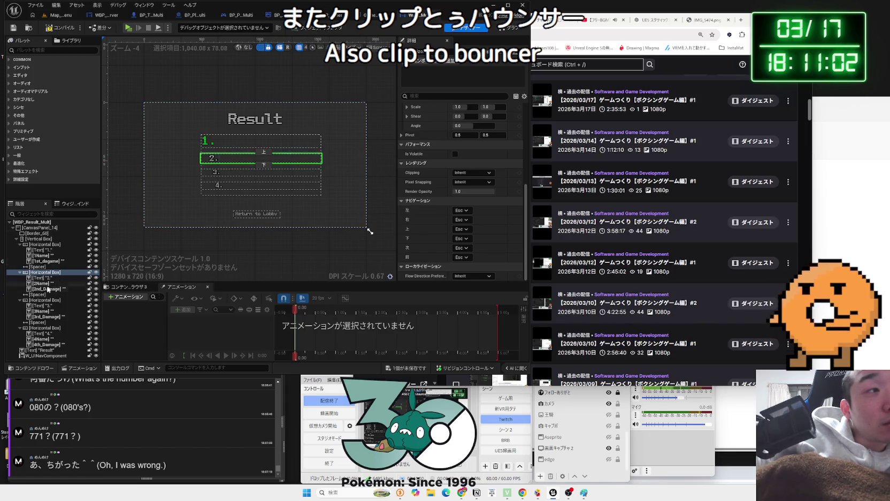
left_click(43, 283)
scroll(465, 212, "down", 5)
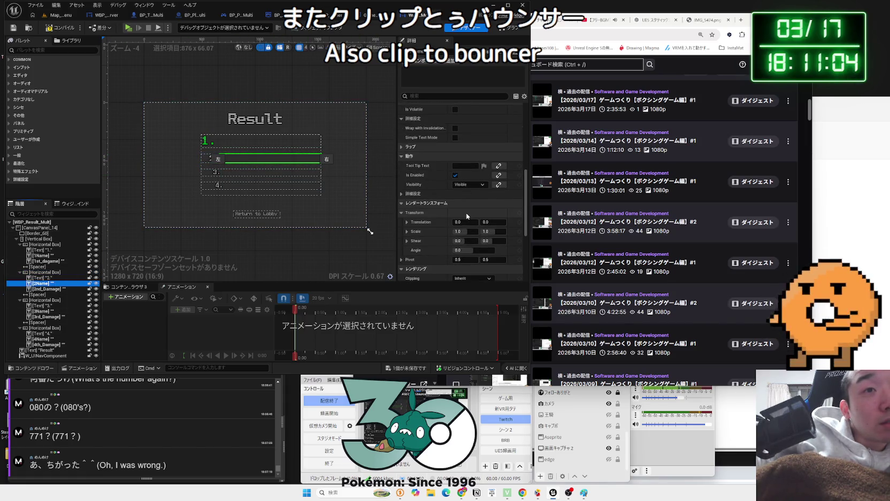
scroll(466, 216, "down", 2)
left_click(473, 178)
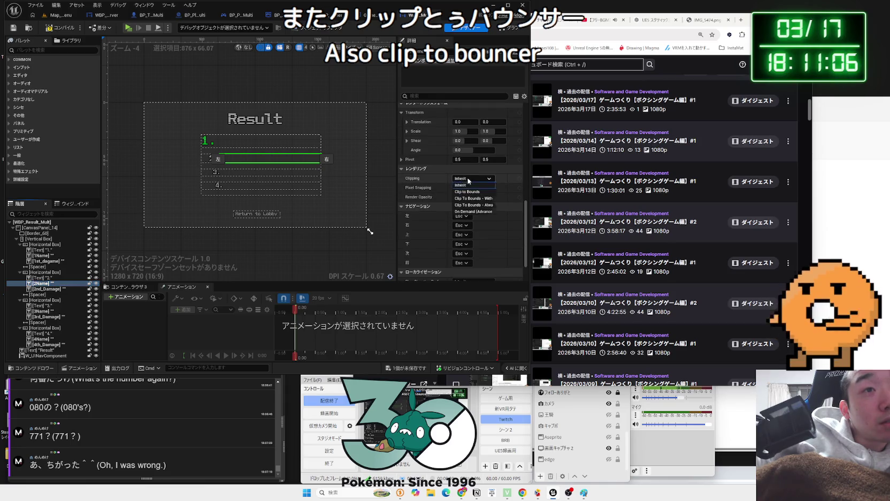
left_click(466, 200)
left_click(241, 172)
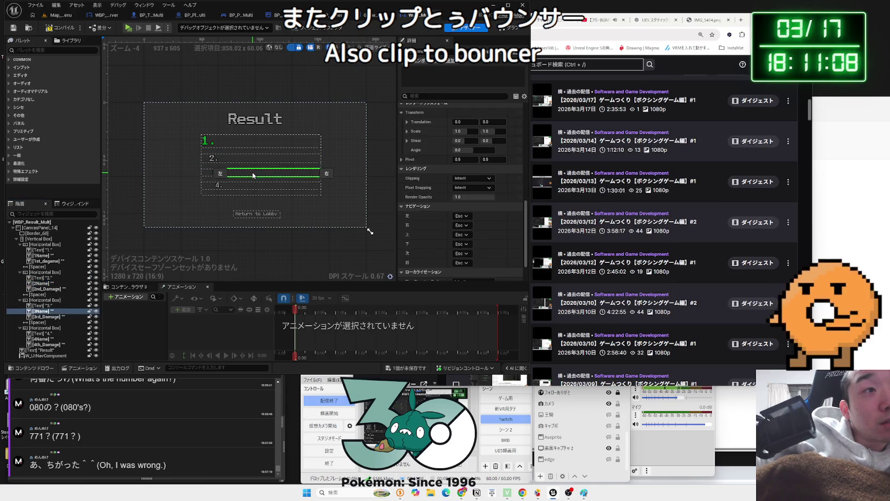
left_click(472, 178)
left_click(466, 198)
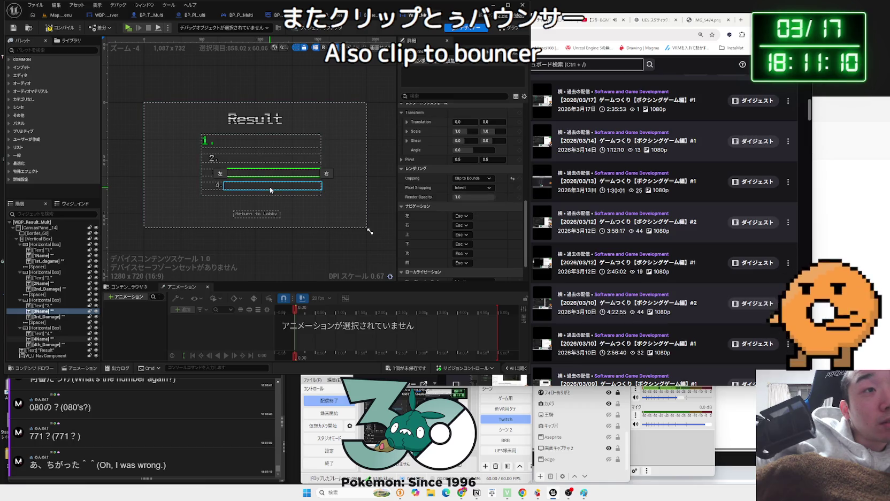
left_click(456, 179)
left_click(465, 200)
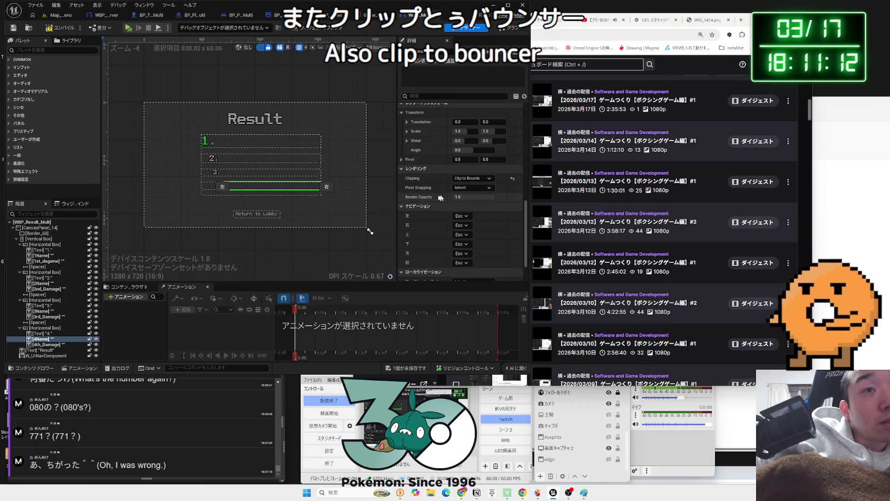
Save the WBP_Result_Multi blueprint with Ctrl+S.
scroll(426, 215, "up", 2)
scroll(426, 213, "up", 3)
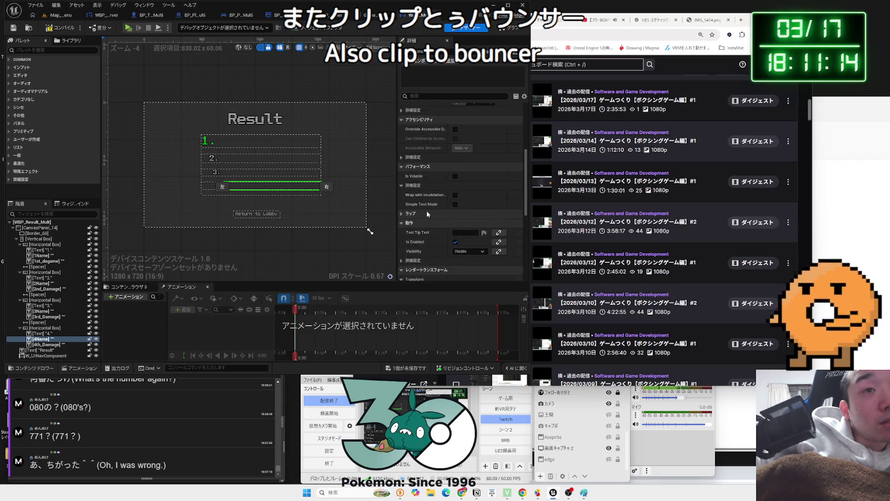
scroll(427, 210, "up", 3)
scroll(427, 210, "up", 4)
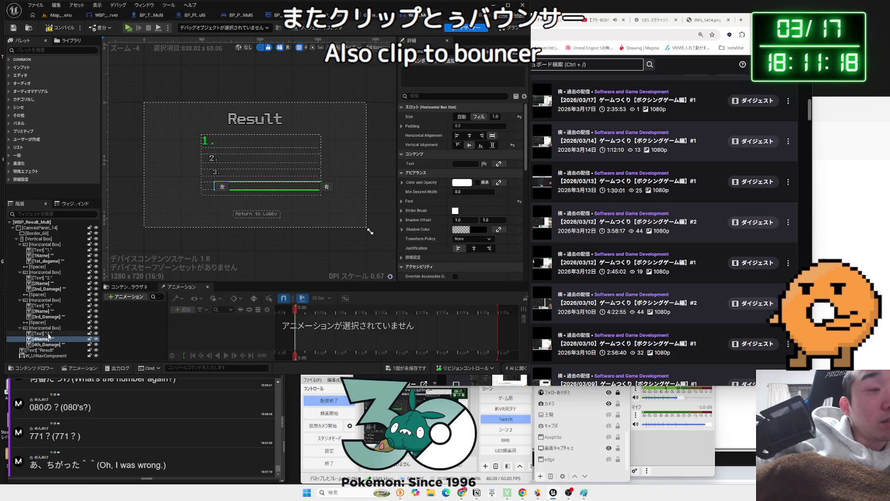
key("ctrl+s")
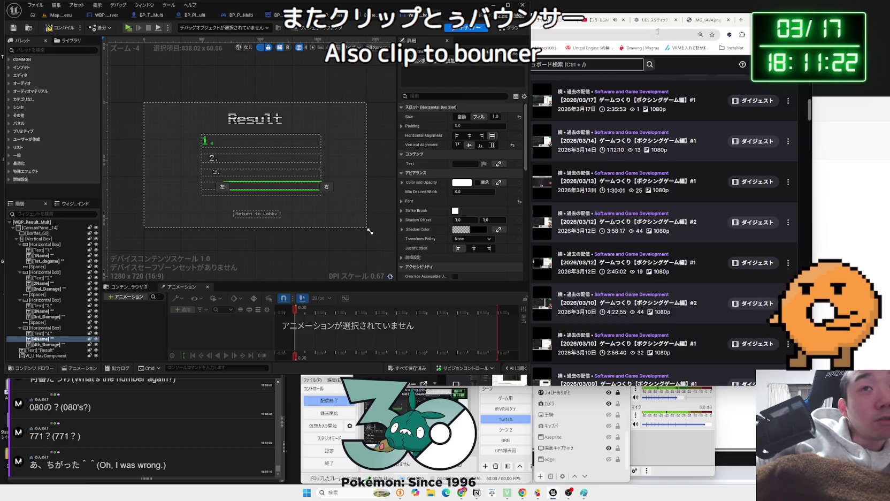
In the event graph, move the Total Damge Array node up and left.
left_click(502, 30)
scroll(203, 204, "up", 3)
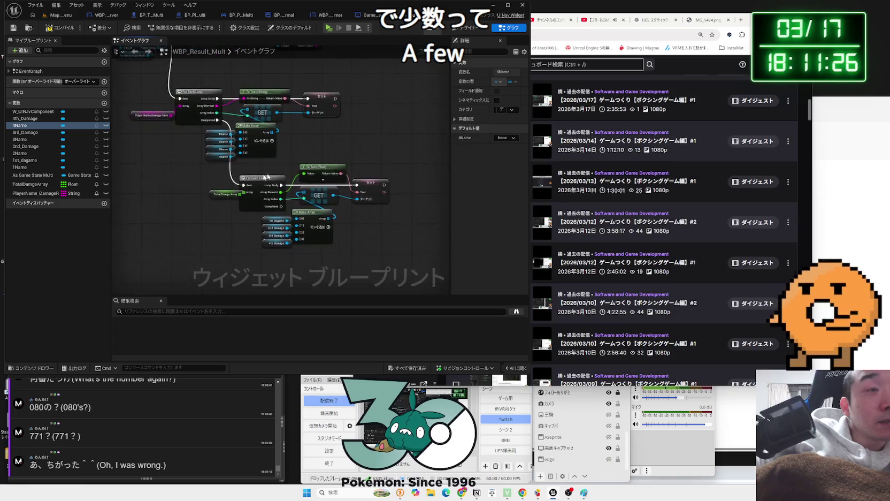
left_click(204, 203)
left_click_drag(204, 207, 188, 202)
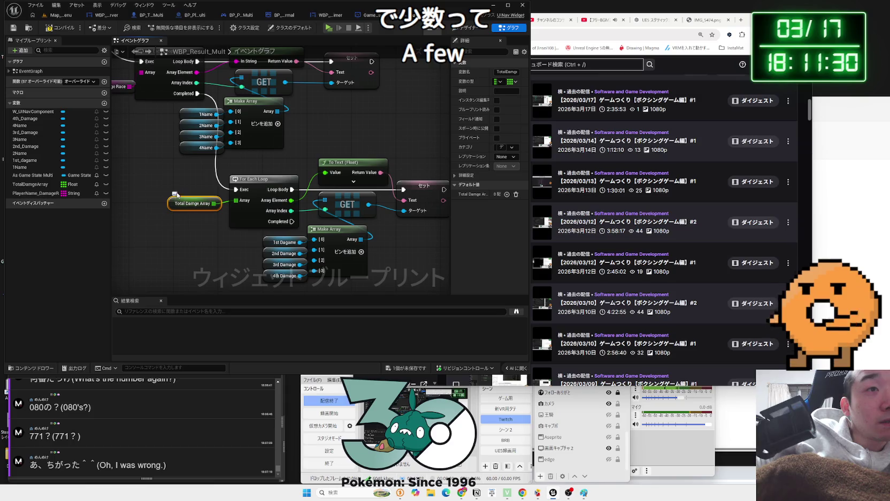
Shift Set Text and To Text (Float) aside and drag a wire from Array Element.
left_click_drag(262, 164, 175, 167)
left_click_drag(328, 191, 372, 191)
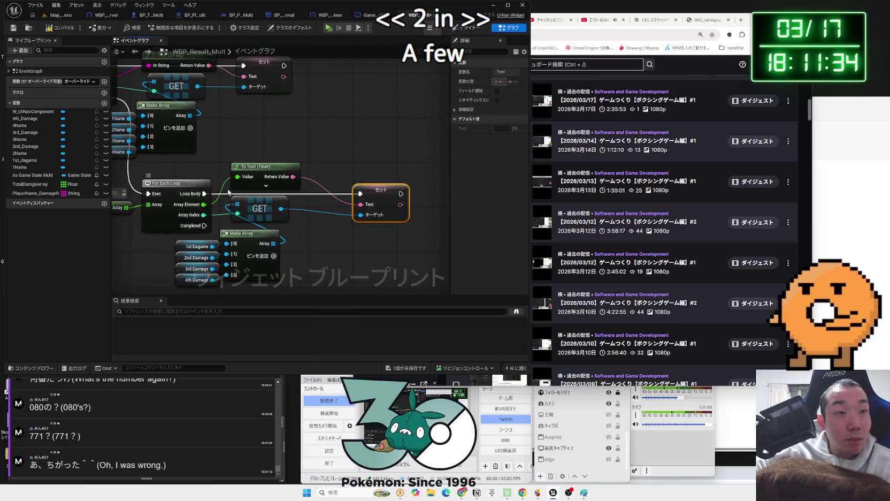
left_click_drag(273, 170, 318, 159)
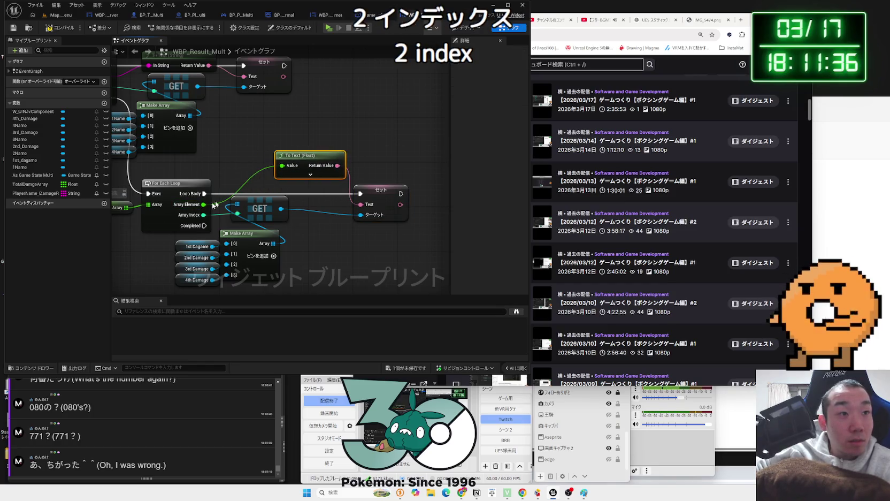
left_click_drag(203, 204, 241, 164)
Search 'integer' and insert a To Integer64 (Float) node on the damage value.
type("int")
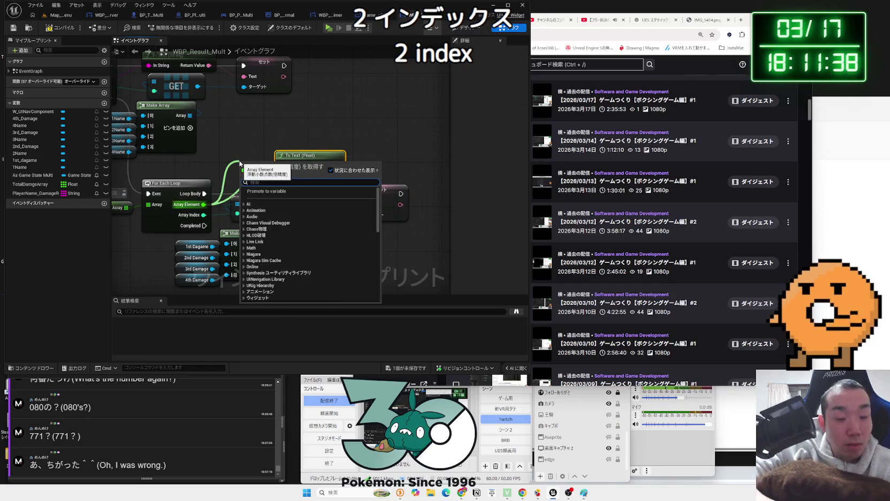
type("e")
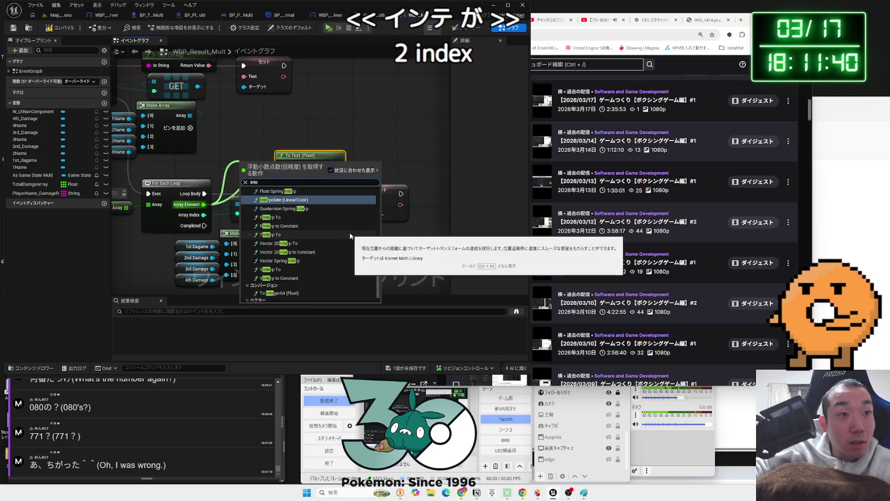
type("g")
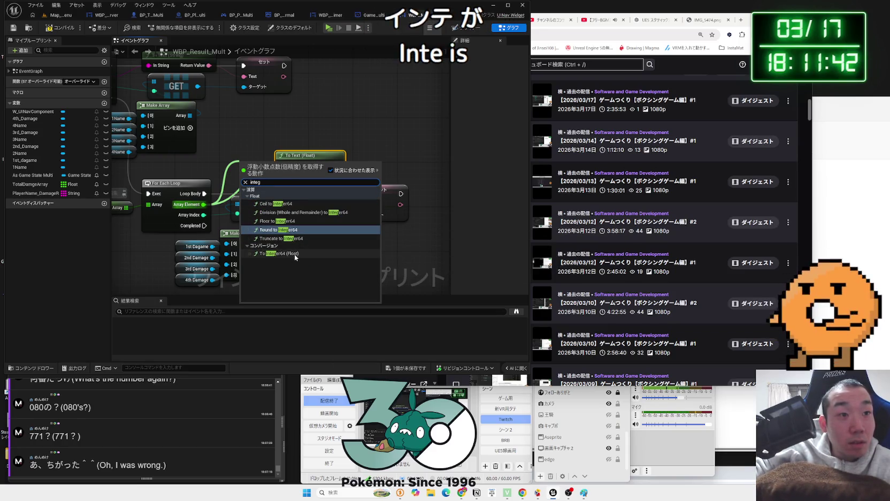
key("BackSpace")
key("BackSpace")
key("BackSpace")
type("to")
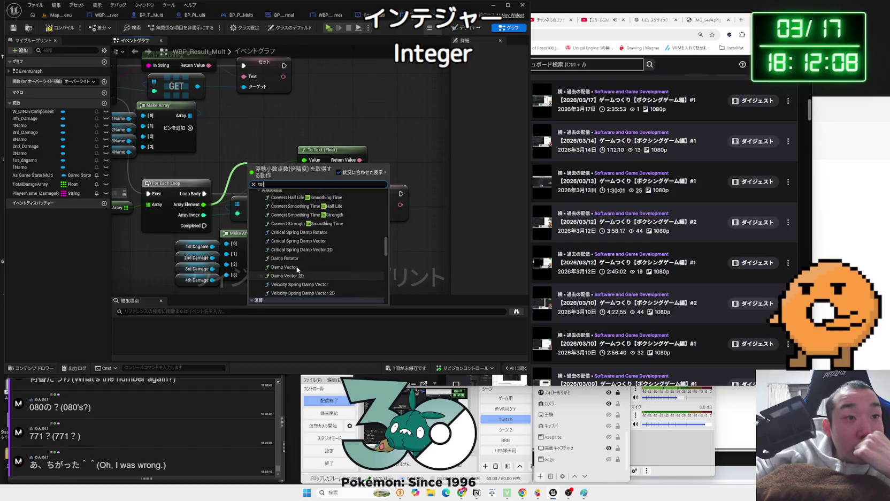
scroll(298, 269, "up", 10)
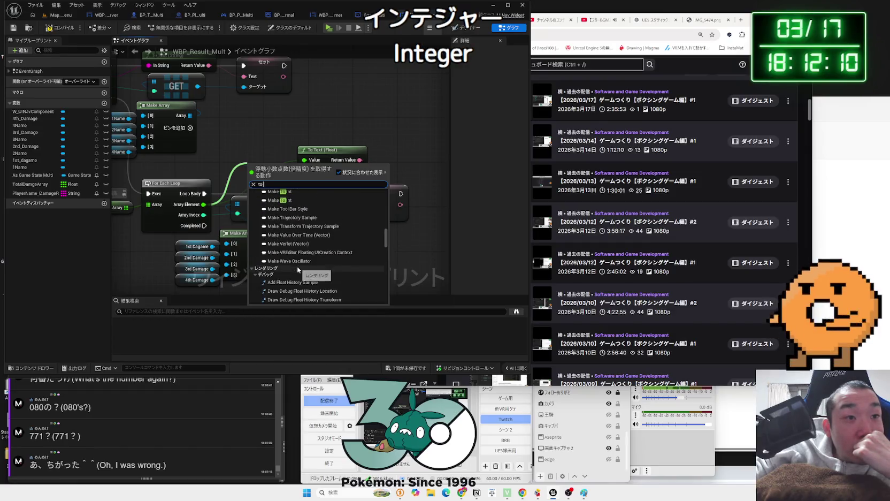
scroll(298, 269, "up", 10)
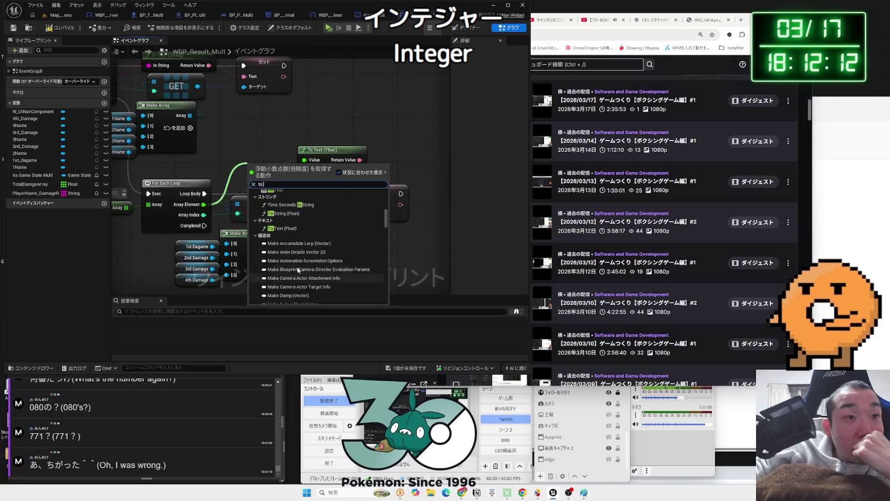
scroll(298, 270, "up", 1)
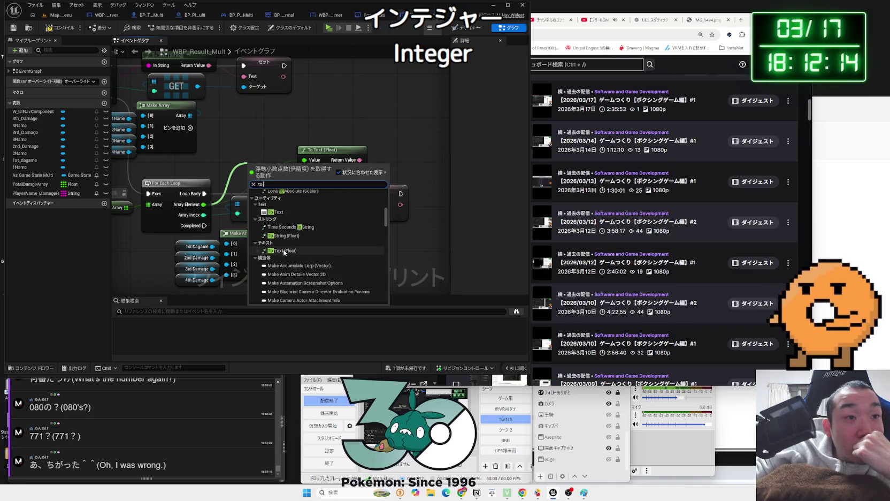
scroll(286, 240, "up", 3)
scroll(300, 248, "up", 5)
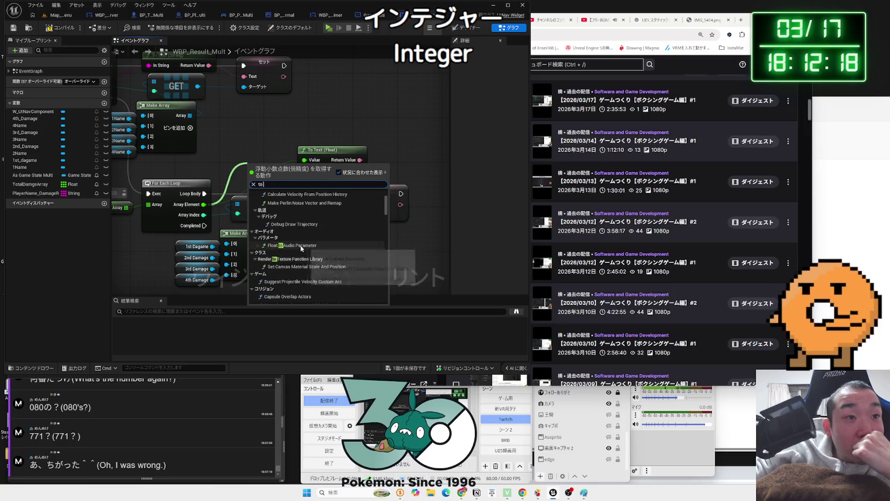
scroll(357, 236, "up", 2)
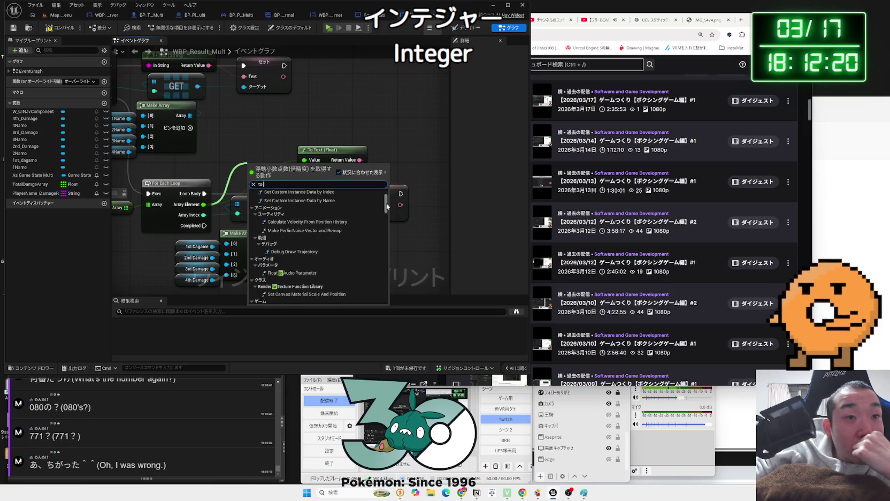
left_click_drag(387, 206, 380, 303)
scroll(284, 256, "up", 4)
scroll(291, 254, "up", 6)
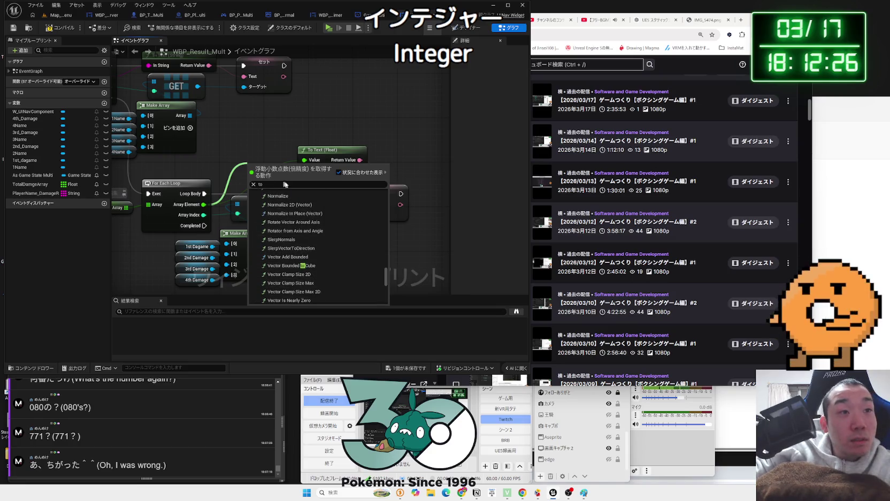
type(" inte")
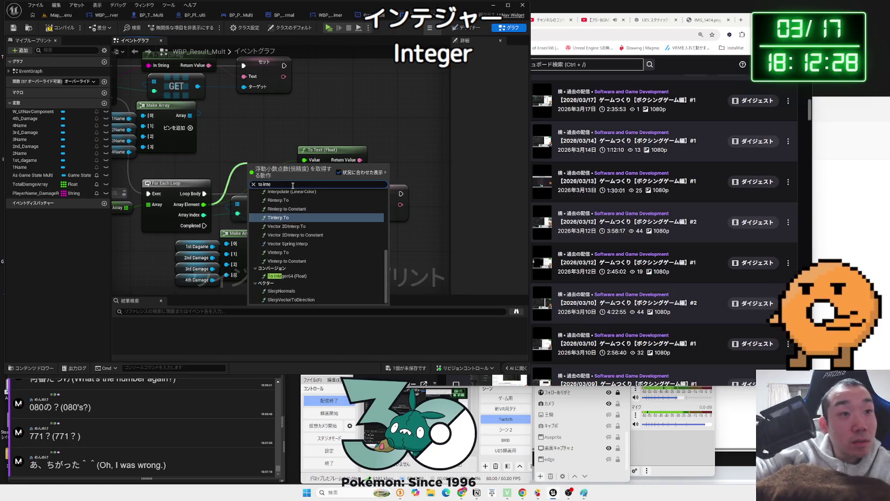
type("ger")
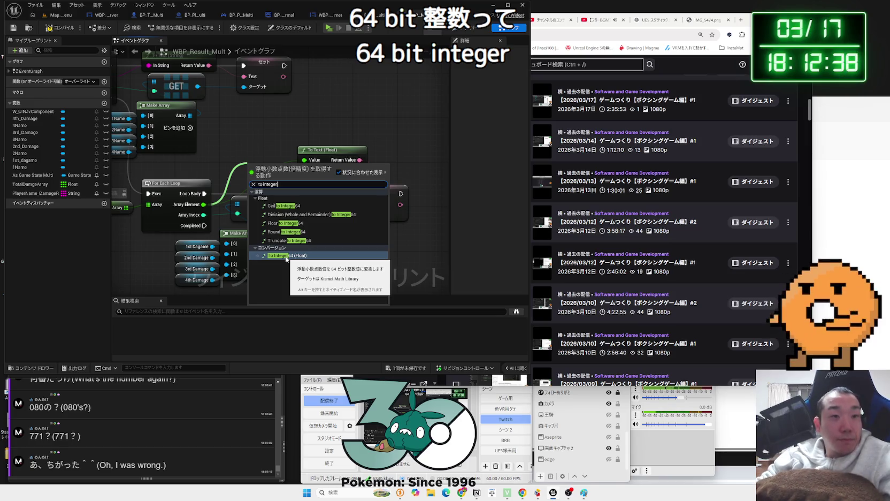
left_click(286, 258)
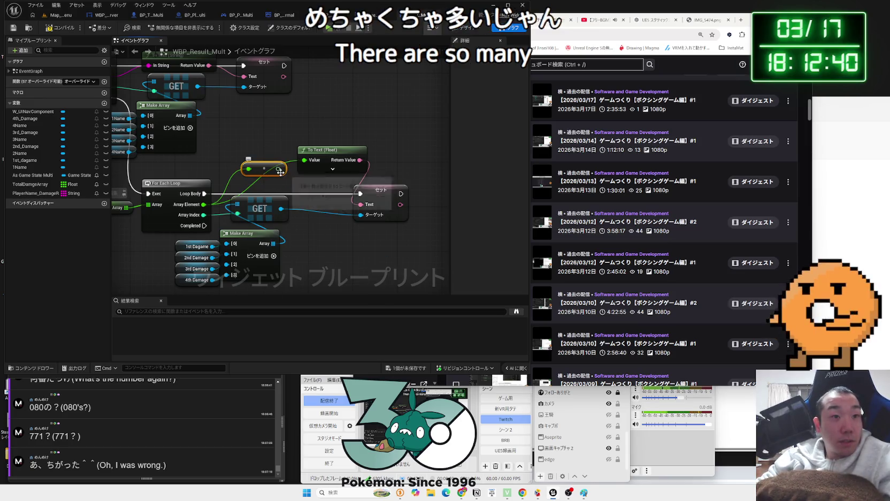
Feed the damage through To Text (Integer64), deleting the old conversion and To Text (Float) nodes.
left_click_drag(283, 168, 306, 163)
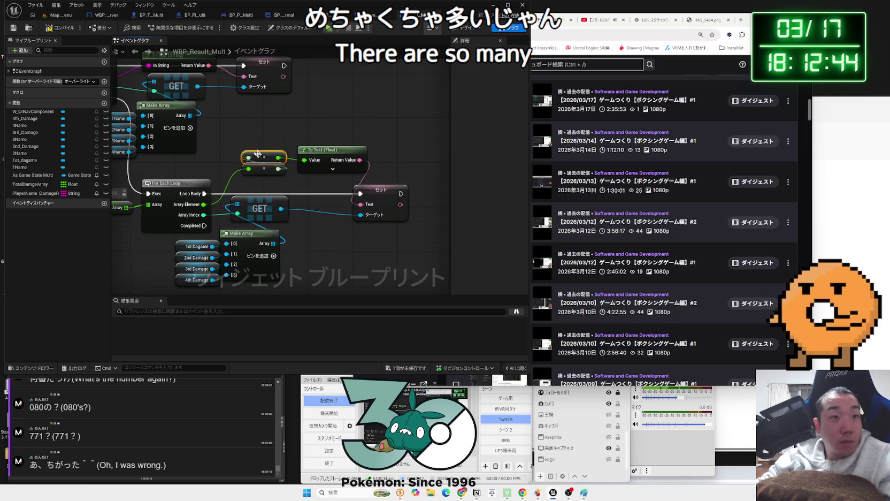
mouse_move(263, 145)
left_mouse_down()
mouse_move(311, 161)
mouse_move(362, 206)
mouse_move(312, 170)
mouse_move(248, 179)
left_mouse_up()
key("Delete")
left_click_drag(308, 170, 301, 170)
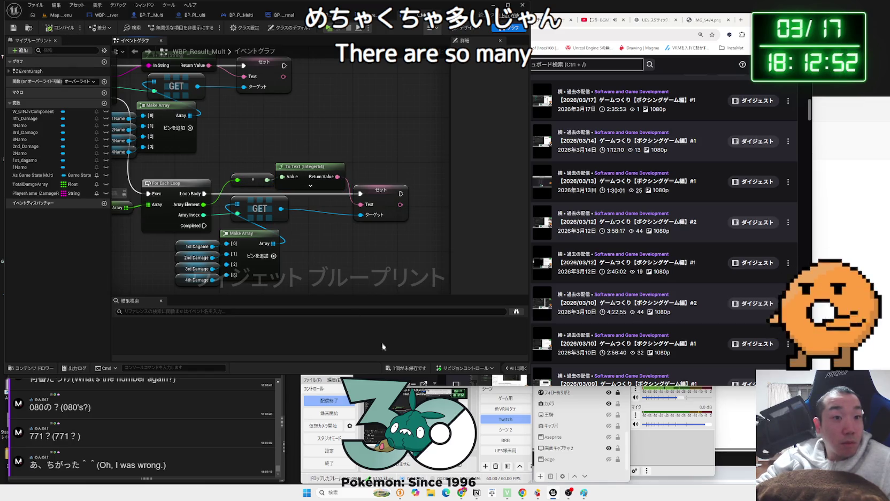
Save the widget blueprint and pan back to the damage-ranking For Each Loop nodes.
key("ctrl+s")
scroll(316, 218, "down", 2)
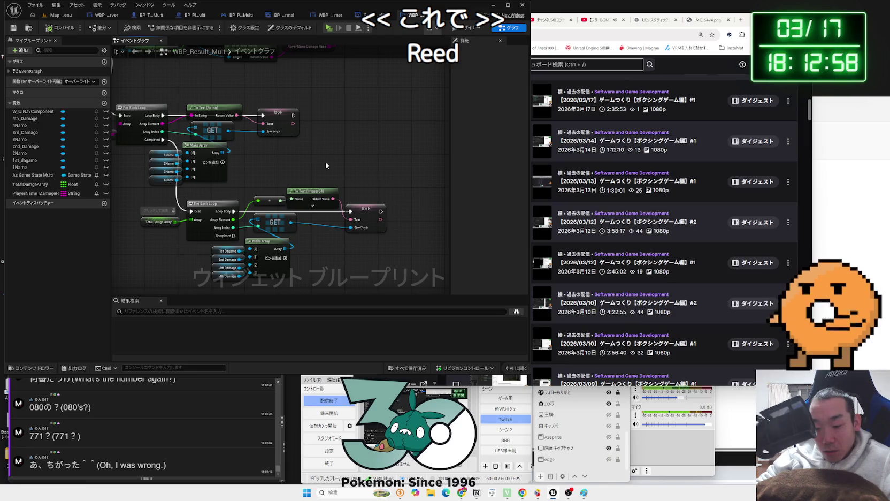
left_click_drag(294, 171, 424, 172)
mouse_move(201, 50)
left_mouse_down()
mouse_move(282, 150)
mouse_move(267, 149)
left_mouse_up()
left_click(282, 150)
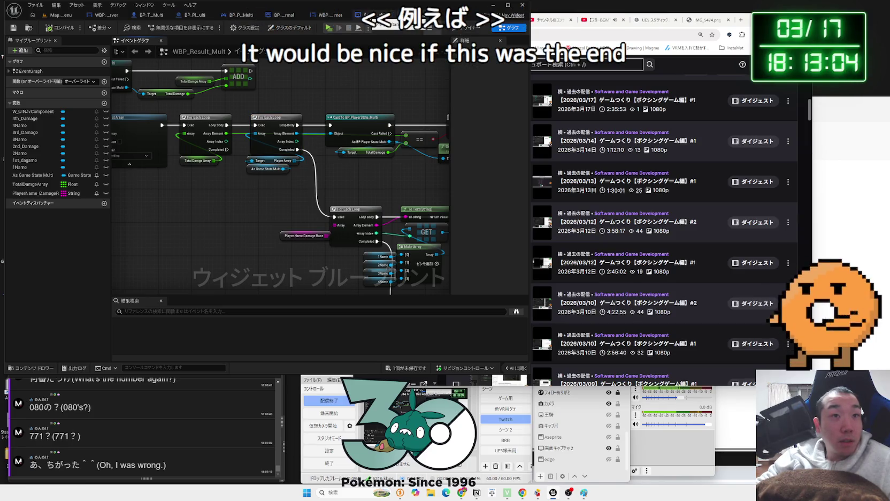
In GameState_Multi, set the TimerResult event's replication to Multicast.
left_click(364, 15)
scroll(180, 239, "up", 3)
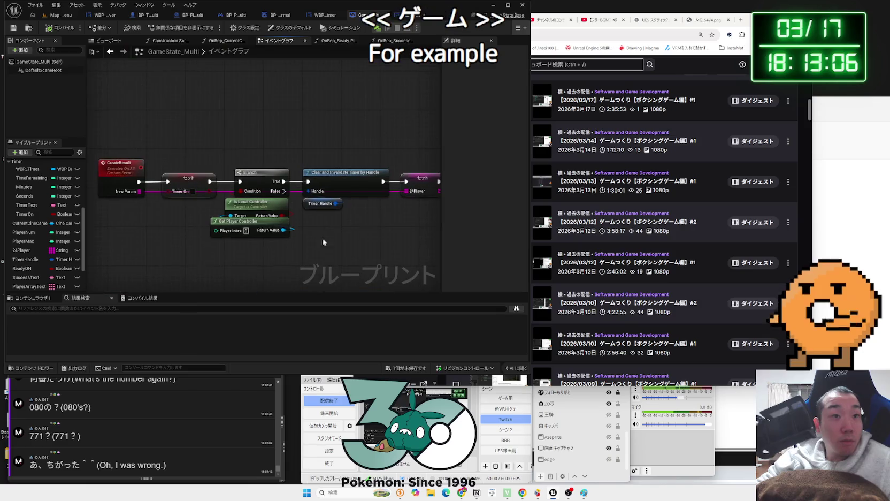
scroll(180, 239, "down", 1)
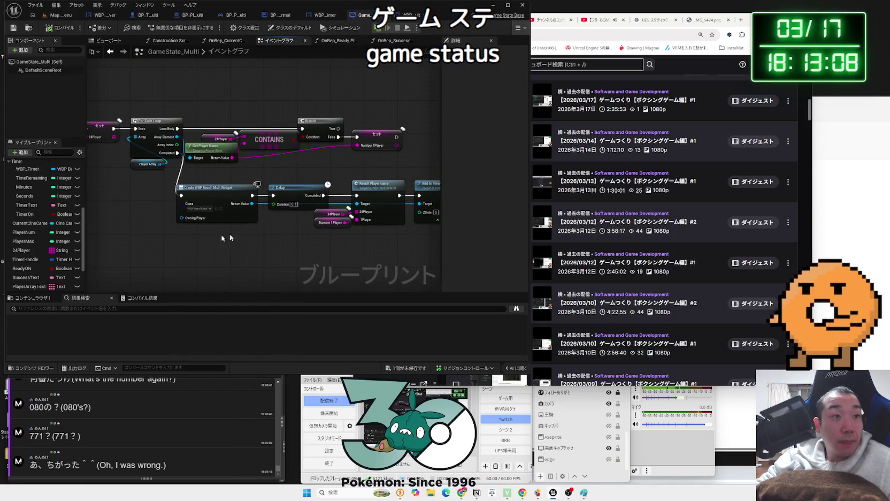
left_click_drag(139, 230, 424, 233)
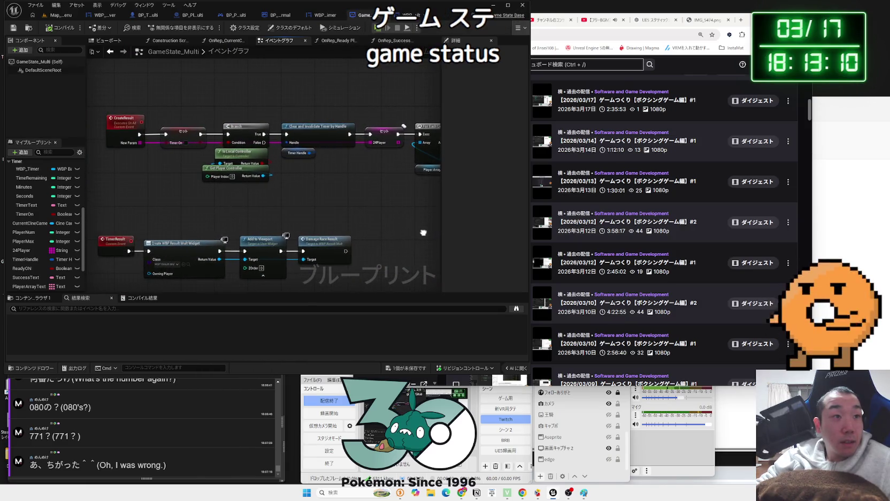
left_click(123, 121)
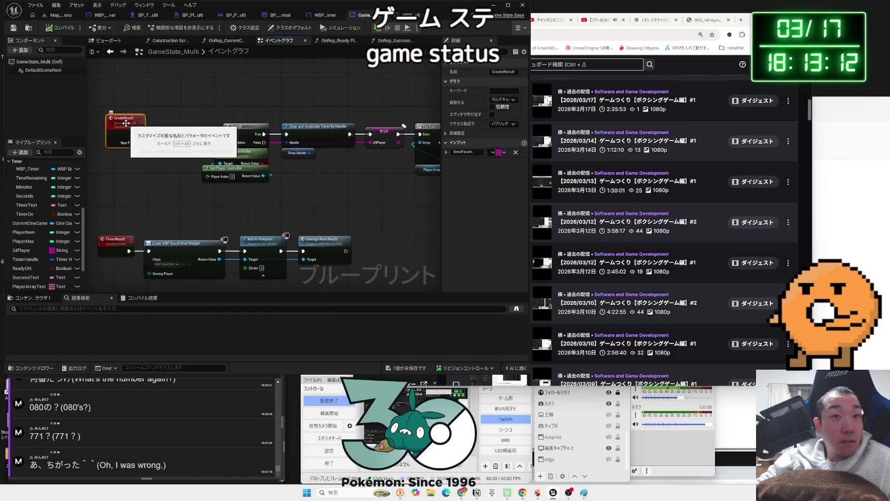
left_click(121, 241)
left_click(504, 100)
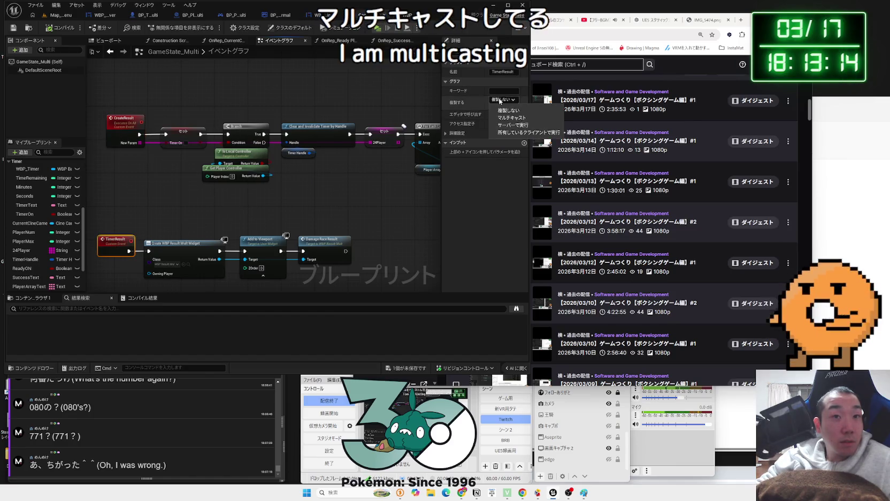
left_click(490, 132)
Save all blueprints, review the TimerResult logic, and return to the Map_MainMenu level.
left_click_drag(314, 263, 288, 223)
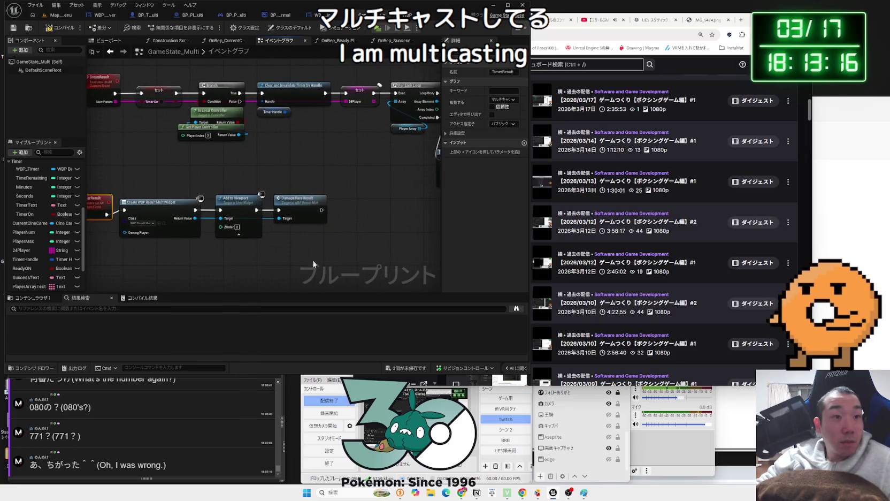
left_click(401, 368)
left_click(493, 325)
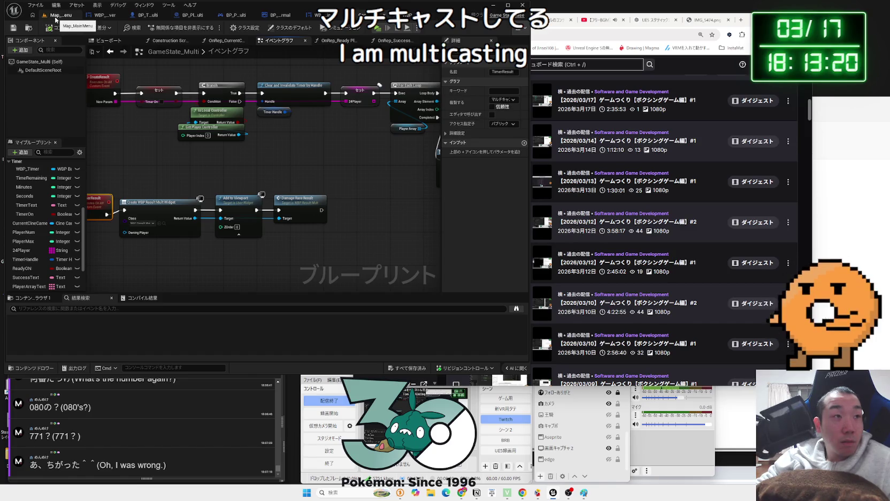
mouse_move(96, 195)
left_mouse_down()
mouse_move(148, 180)
mouse_move(144, 163)
left_mouse_up()
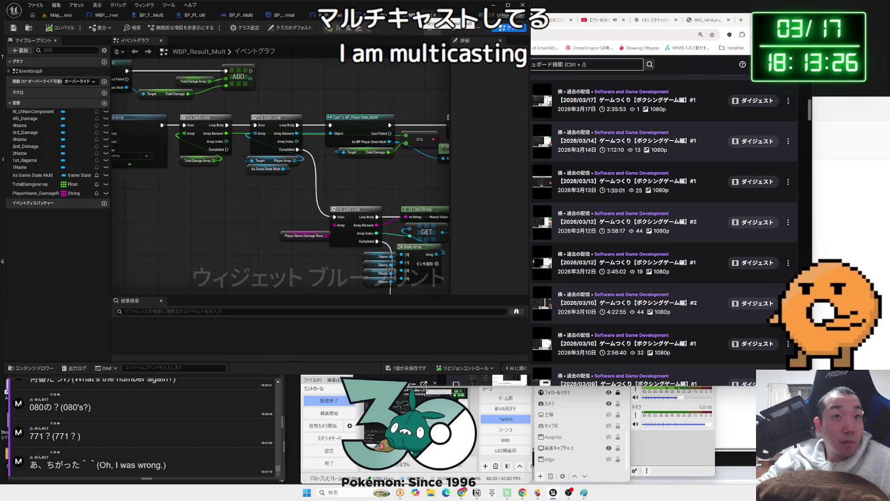
left_click_drag(343, 143, 338, 263)
mouse_move(299, 197)
left_mouse_down()
mouse_move(219, 253)
mouse_move(238, 250)
left_mouse_up()
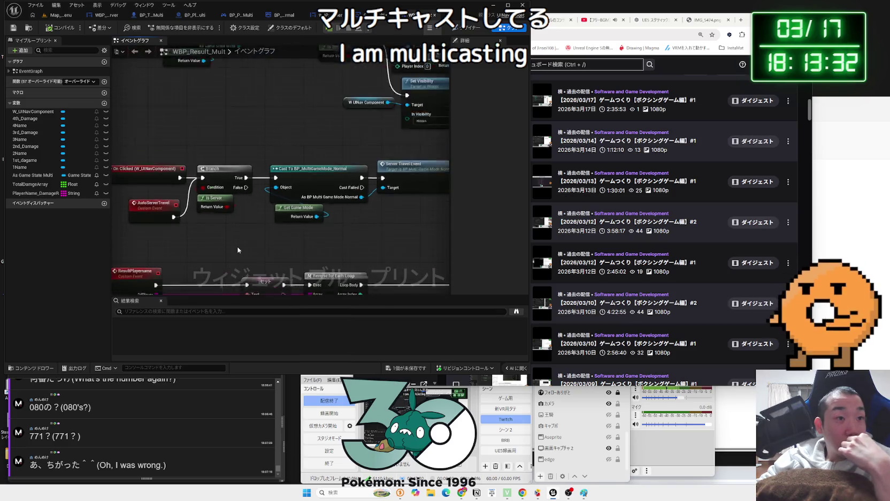
scroll(238, 250, "up", 1)
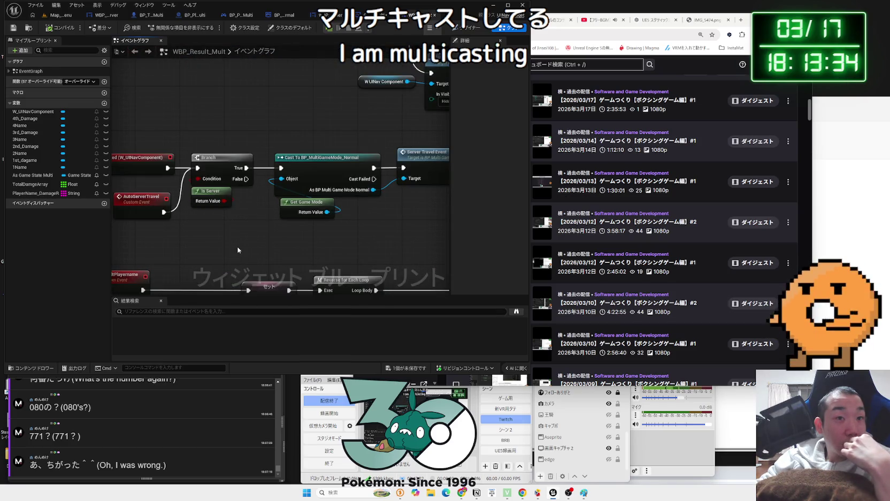
scroll(238, 250, "down", 1)
scroll(238, 250, "down", 1)
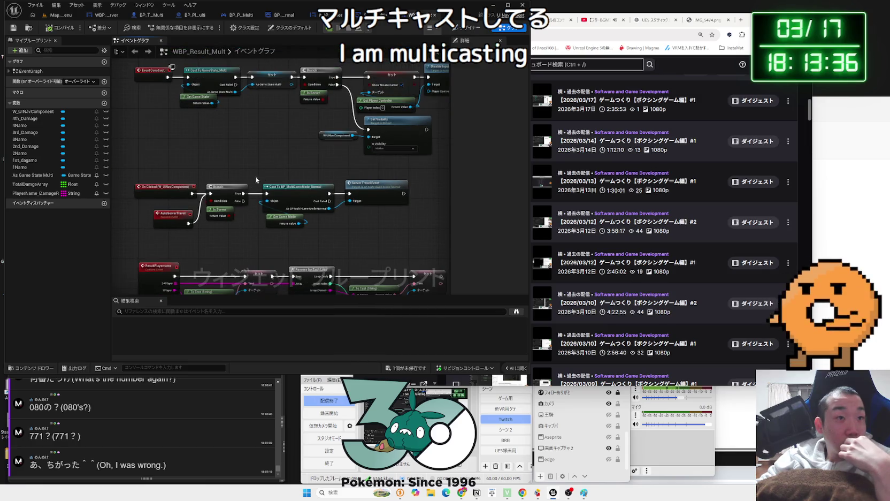
left_click(61, 15)
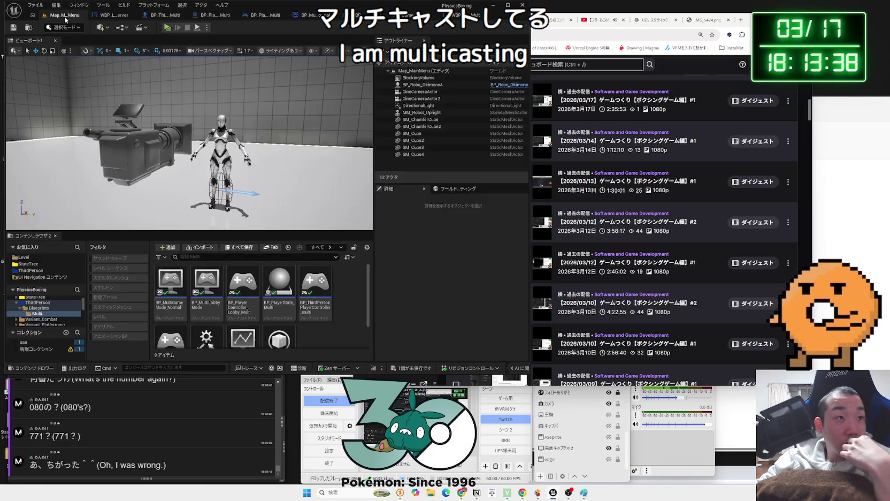
Launch the three-player PIE session, widen the client windows, and enter Multi Player in both.
left_click(167, 27)
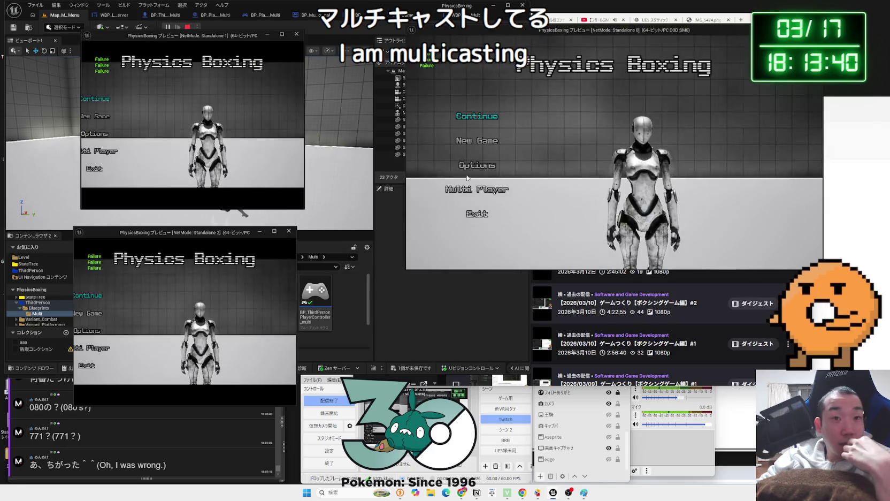
left_click(105, 152)
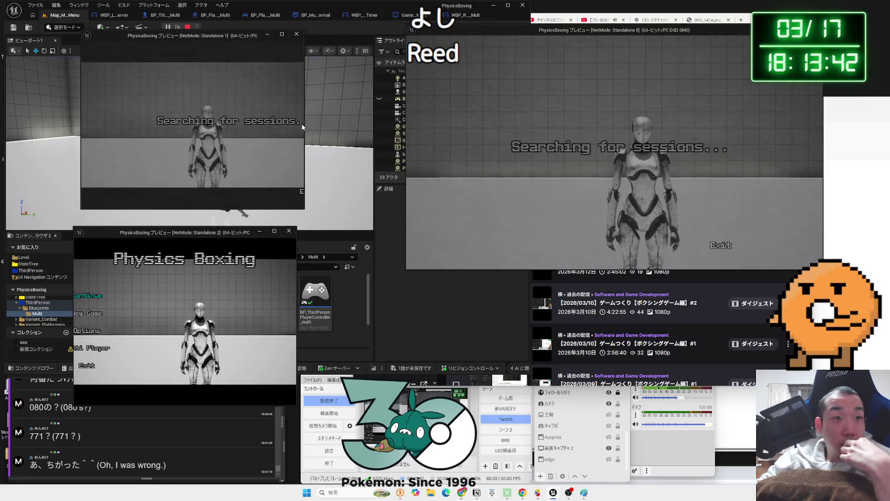
mouse_move(305, 124)
left_mouse_down()
mouse_move(423, 131)
mouse_move(385, 145)
left_mouse_up()
left_click_drag(296, 258, 383, 259)
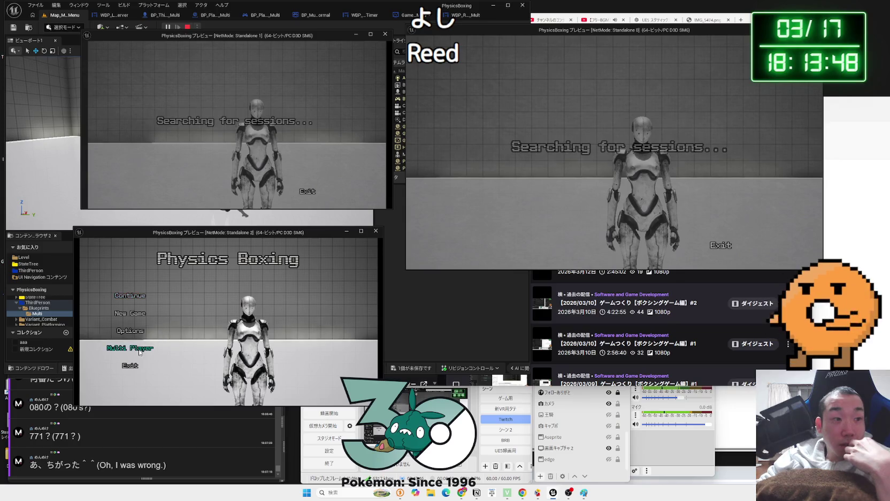
left_click(140, 351)
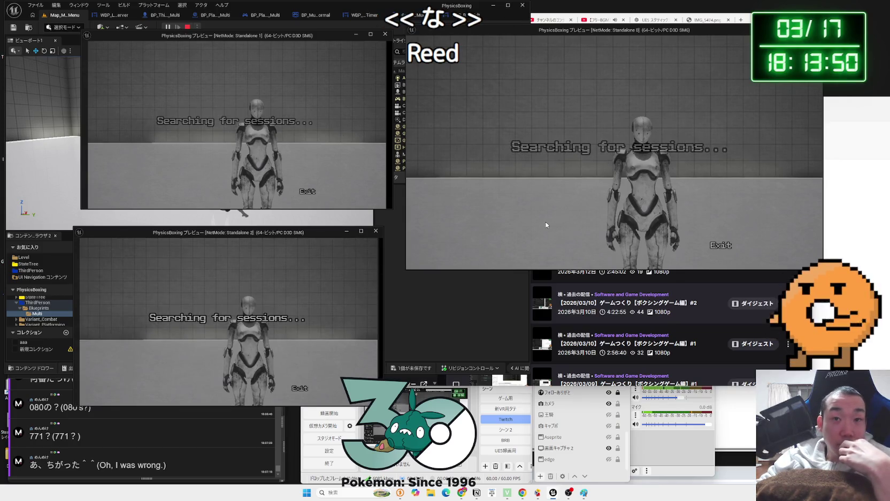
Create a new server session on the host and enter its lobby.
left_click(509, 238)
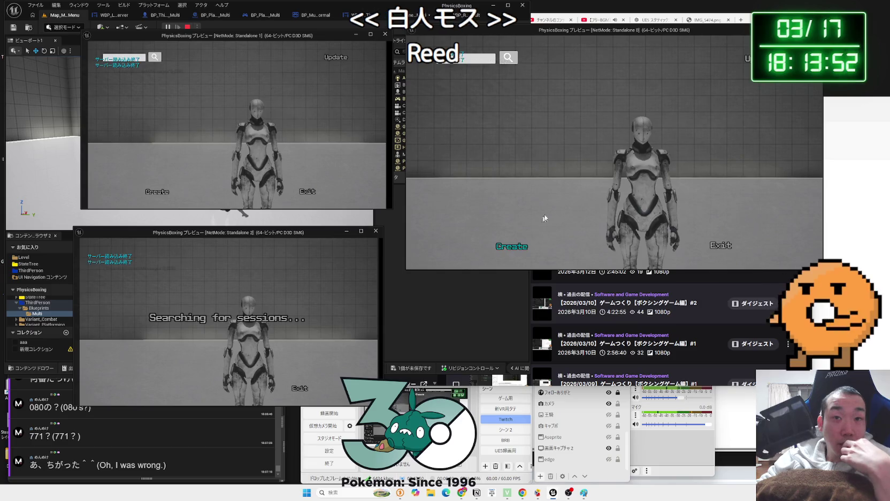
left_click(517, 247)
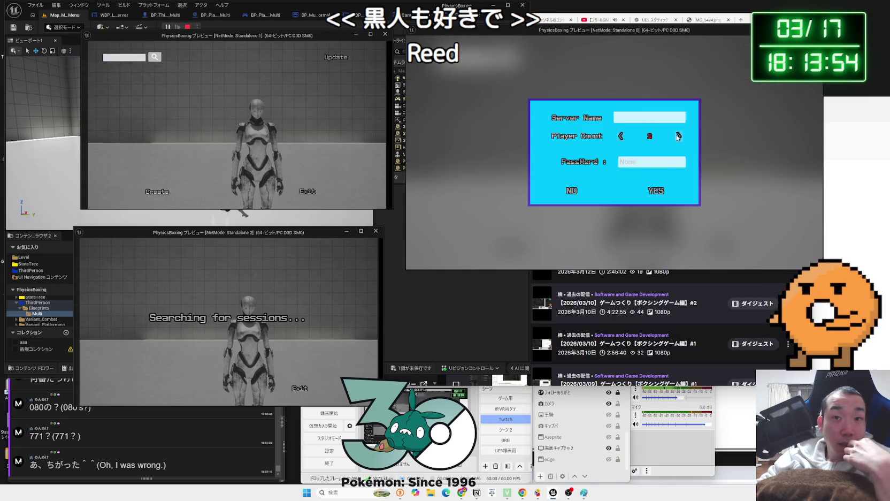
left_click(645, 190)
Join from the clients, give cyan skin and red gloves, and ready all three players.
key("alt+Tab")
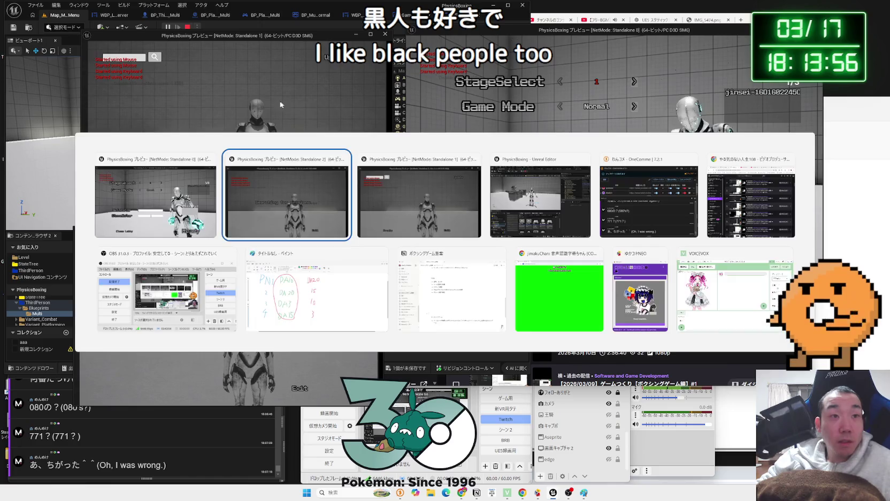
left_click(336, 60)
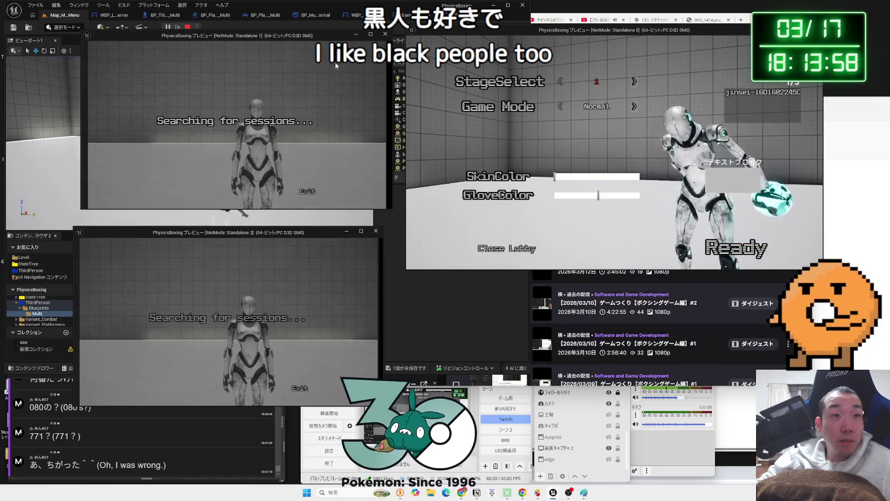
left_click(602, 177)
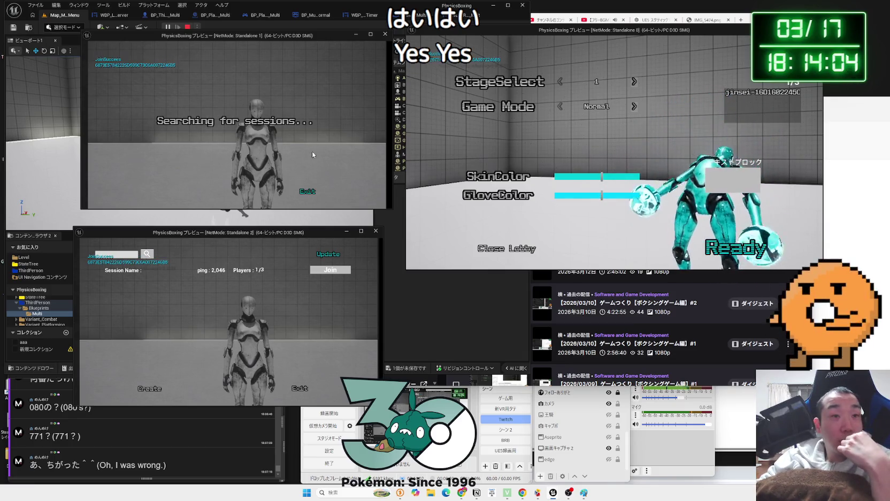
left_click(332, 272)
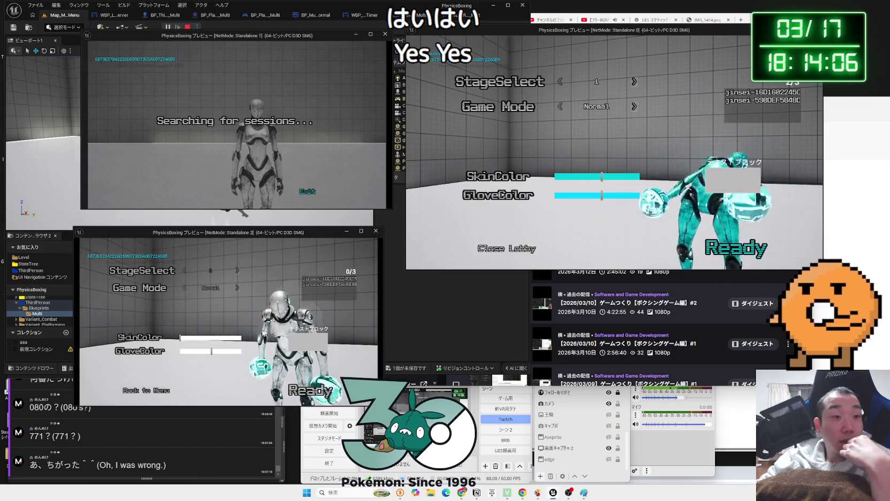
left_click(235, 354)
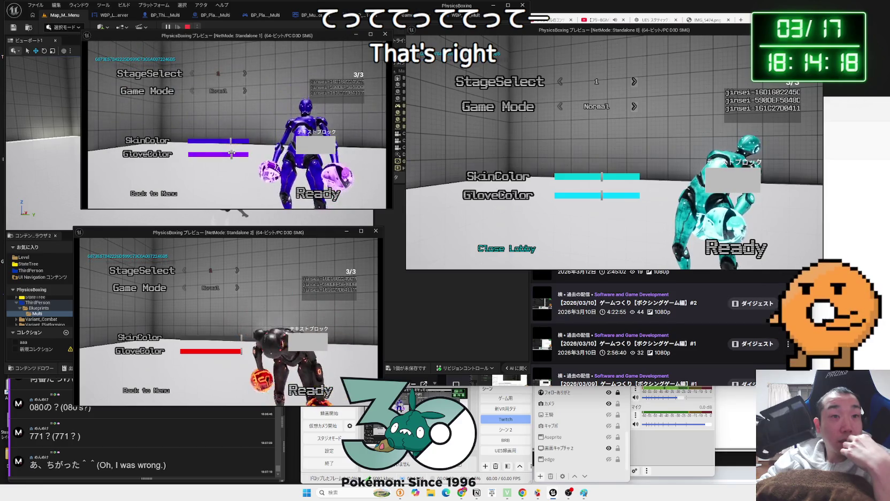
left_click(318, 193)
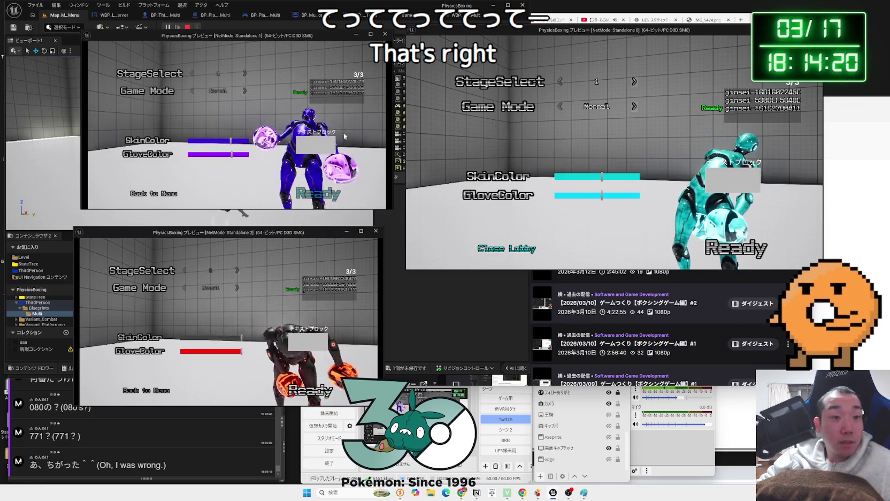
key("alt+Tab")
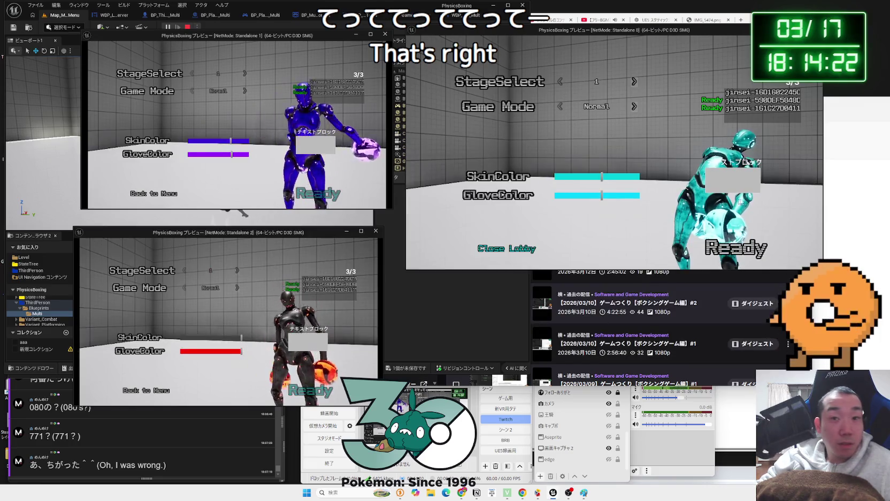
left_click(752, 248)
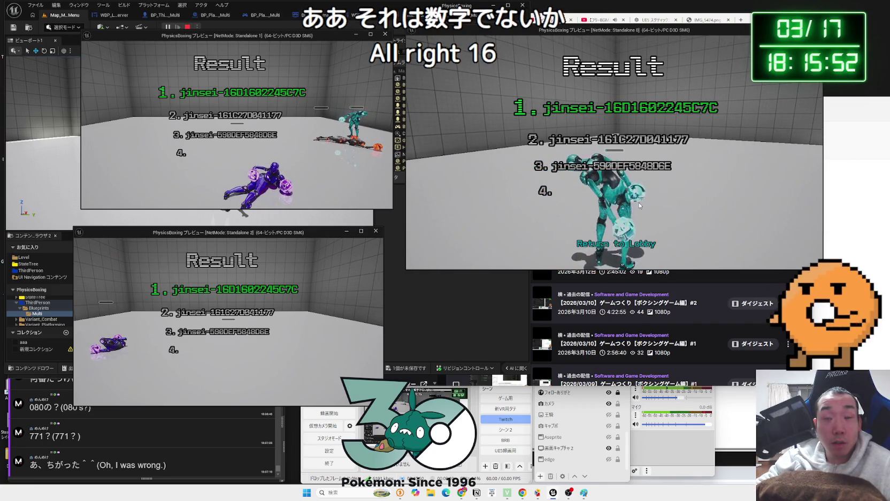
Return from the damage-ranking Result screen to the lobby.
left_click(615, 244)
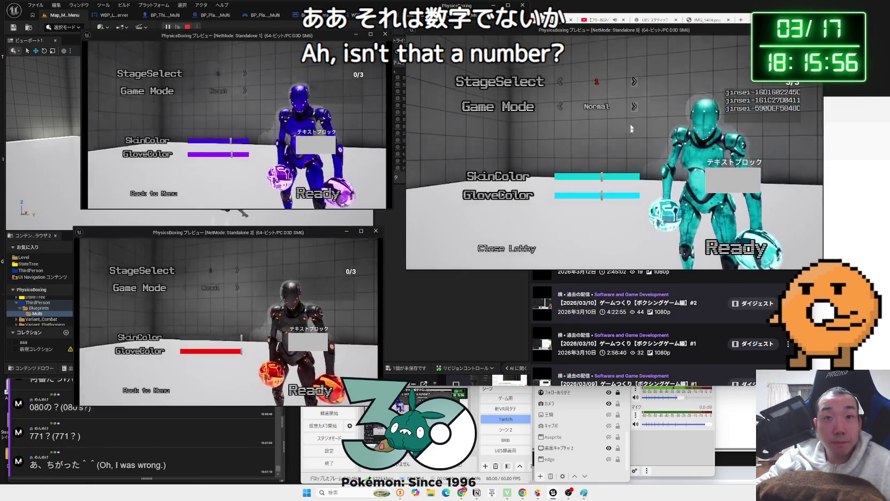
Set the game mode to Damge Race and ready the last player to start the match.
left_click(634, 106)
left_click(634, 106)
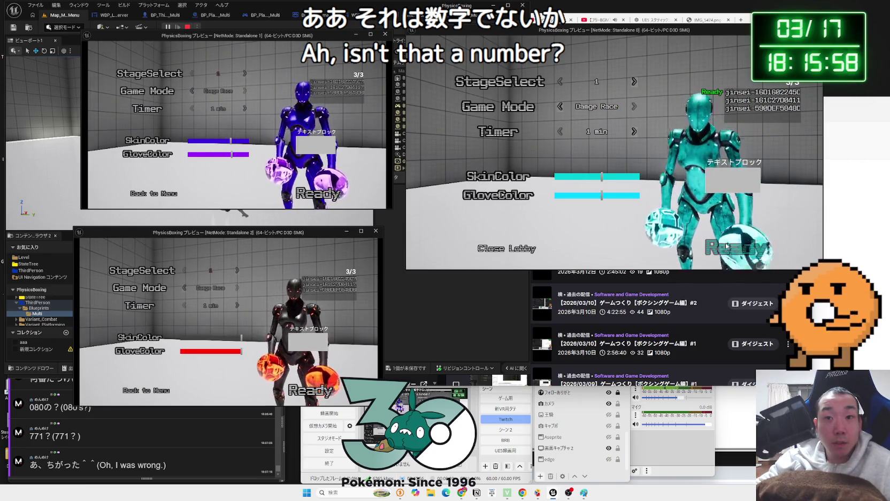
key("alt+Tab")
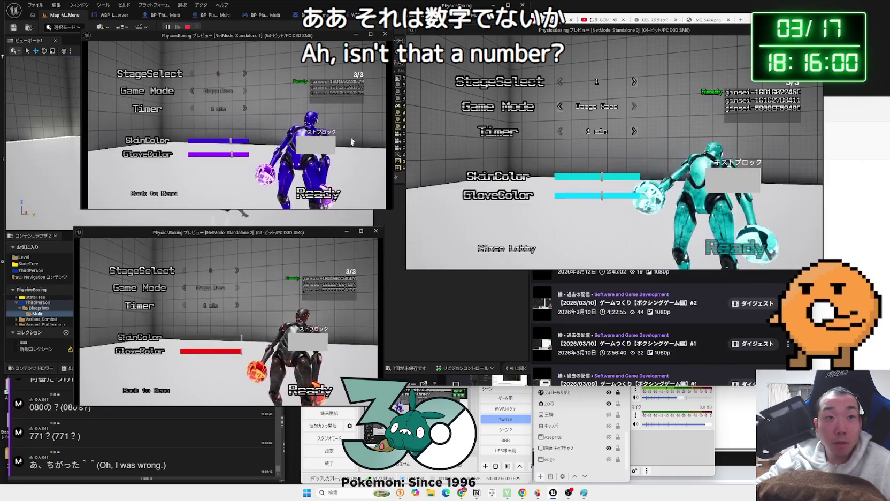
left_click(315, 389)
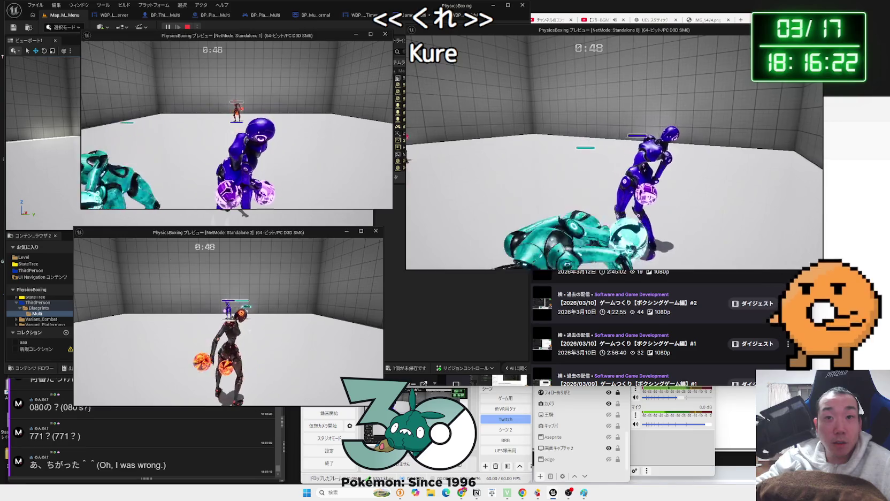
key("alt+Tab")
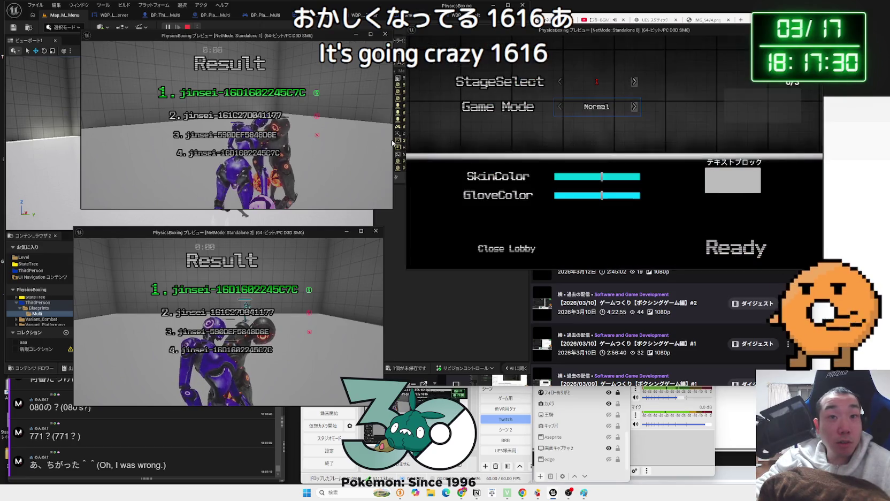
Change the game mode, close the old lobby, and enter Multi Player in all three windows.
key("alt+Tab")
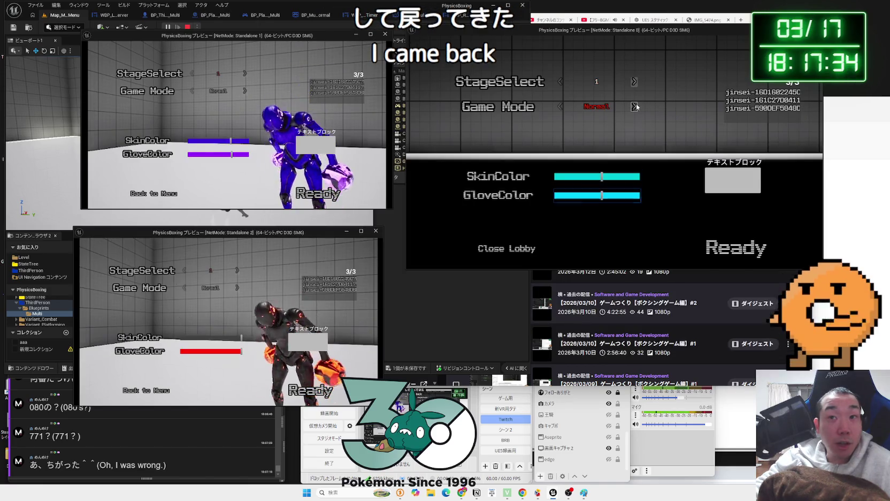
left_click(635, 106)
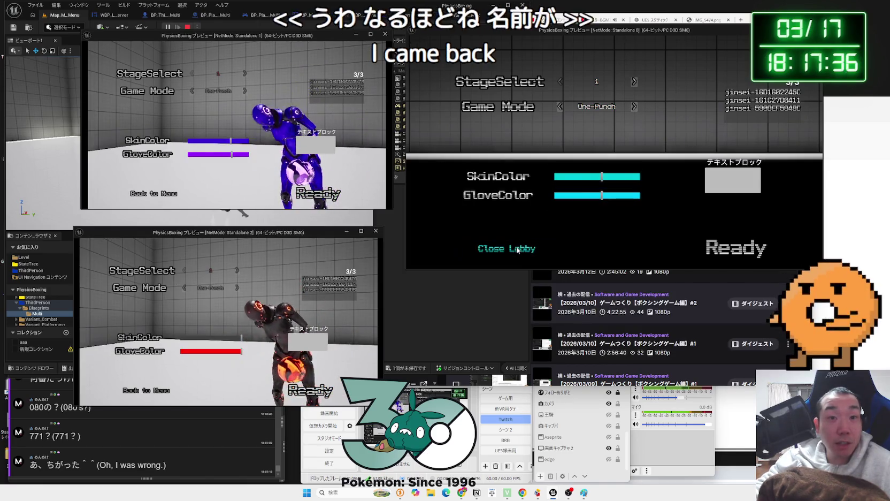
left_click(505, 248)
left_click(492, 191)
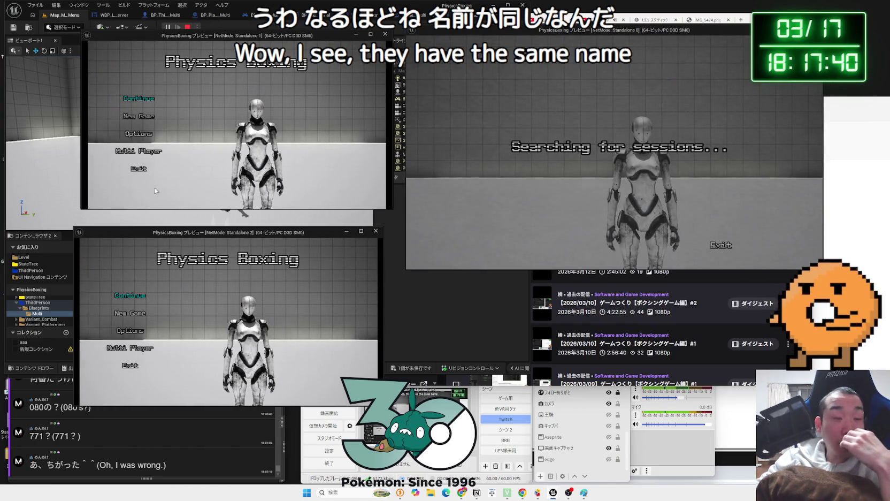
left_click(142, 152)
left_click(134, 349)
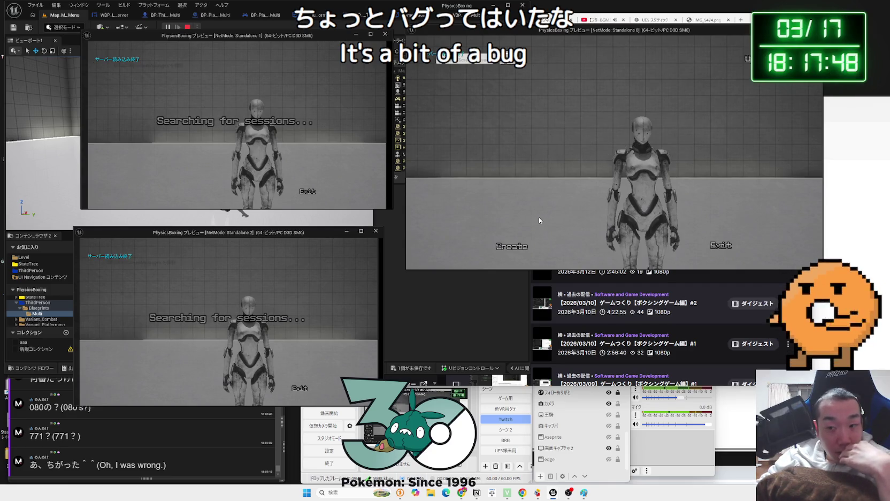
Host a new server lobby, join it from both clients, and ready all three players.
left_click(517, 248)
left_click(655, 192)
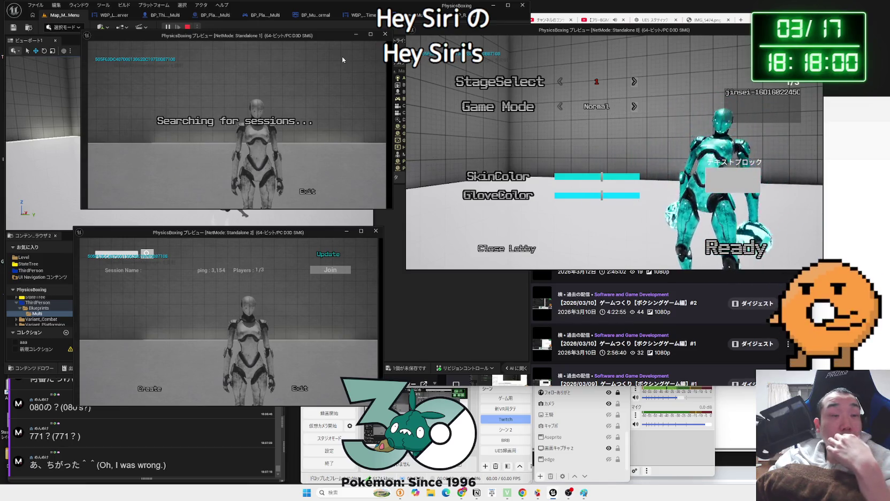
left_click(330, 269)
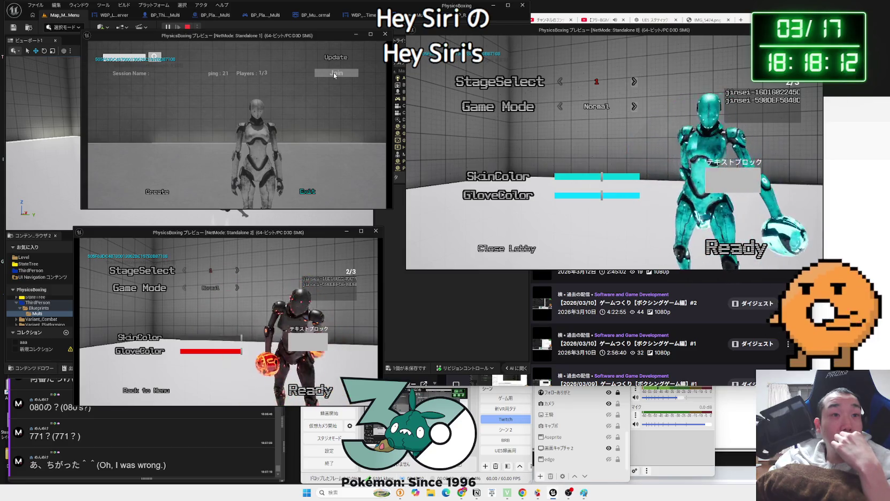
left_click(334, 73)
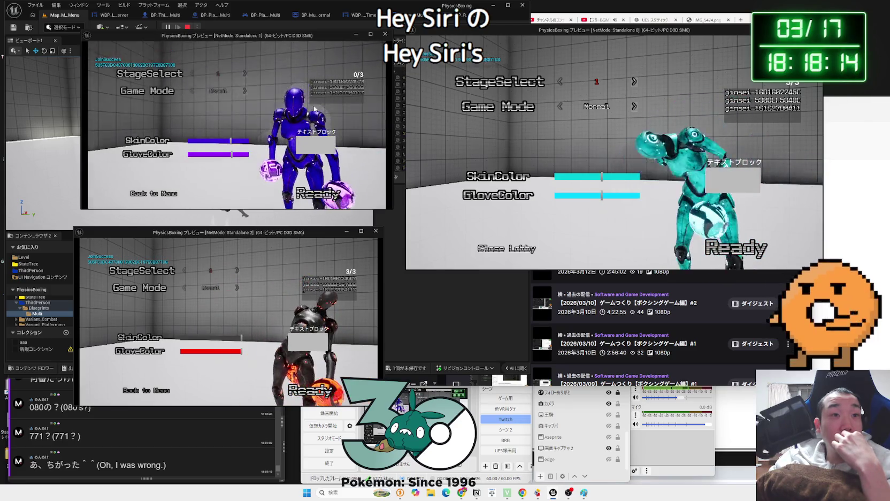
left_click(323, 194)
key("alt+Tab")
left_click(319, 391)
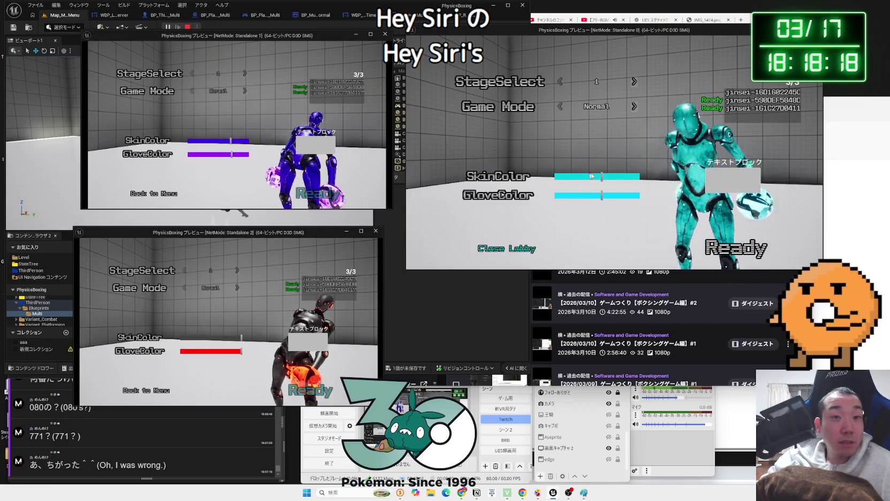
left_click(736, 247)
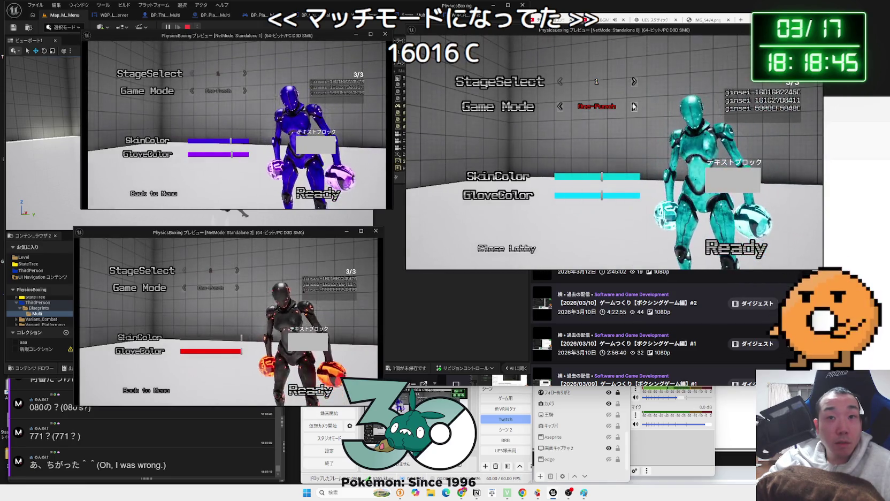
Switch the game mode to damage race and ready the host and both clients.
left_click(634, 106)
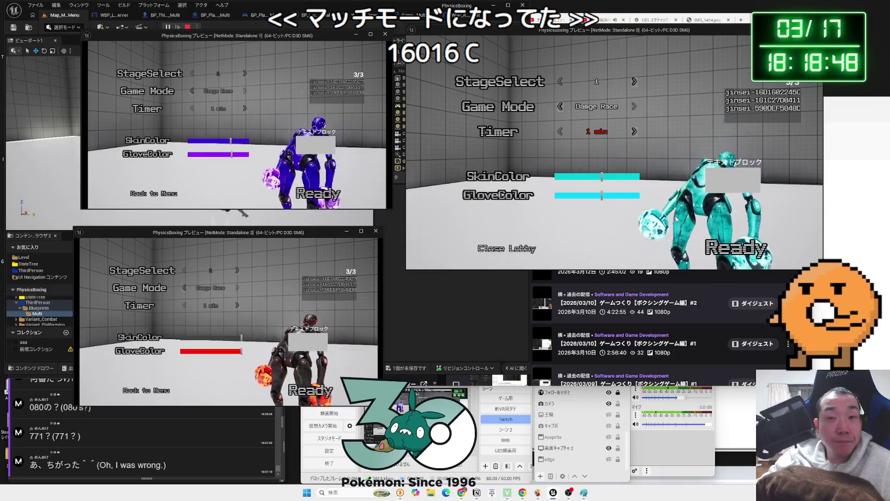
left_click(736, 247)
key("alt+Tab")
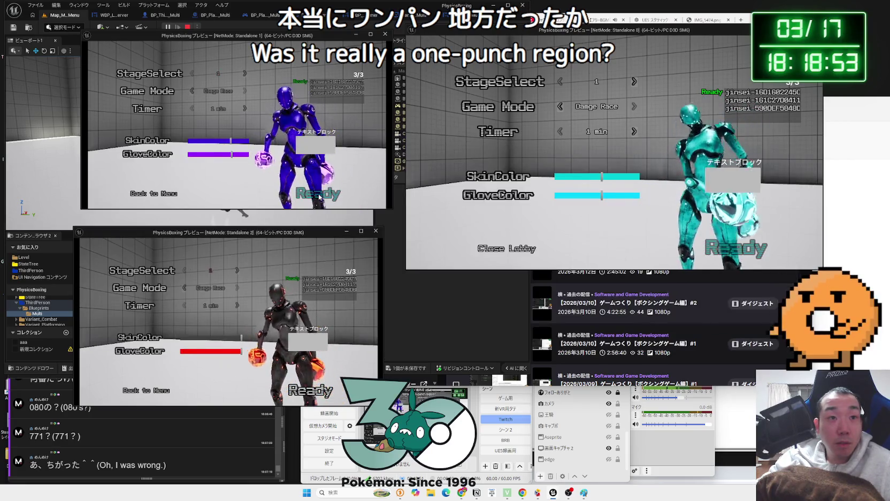
left_click(324, 392)
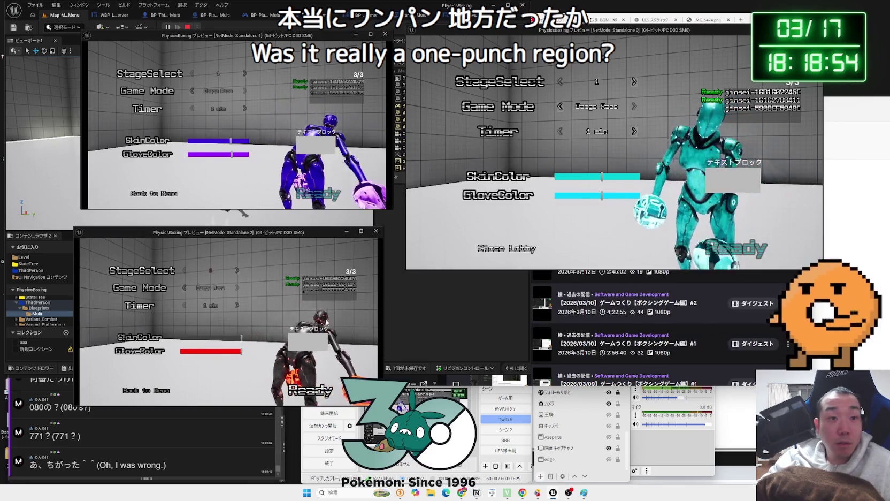
left_click(318, 193)
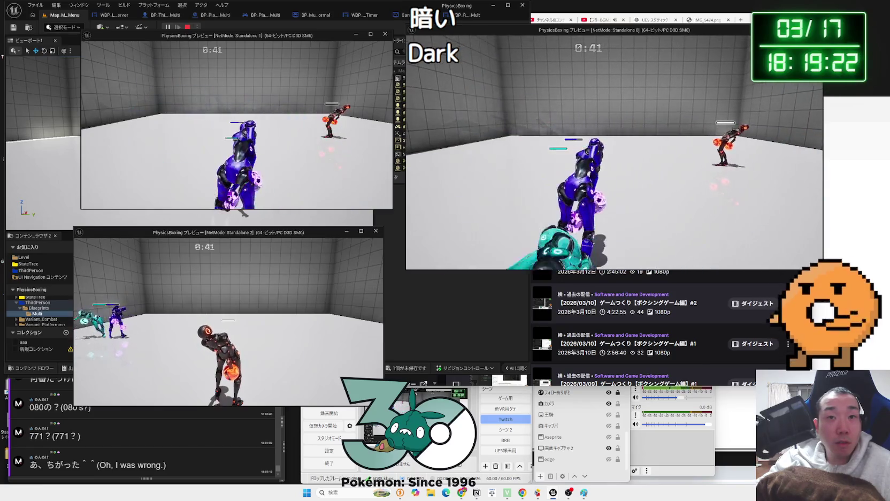
Play the damage race to its end, switching between the game windows.
key("alt+Tab")
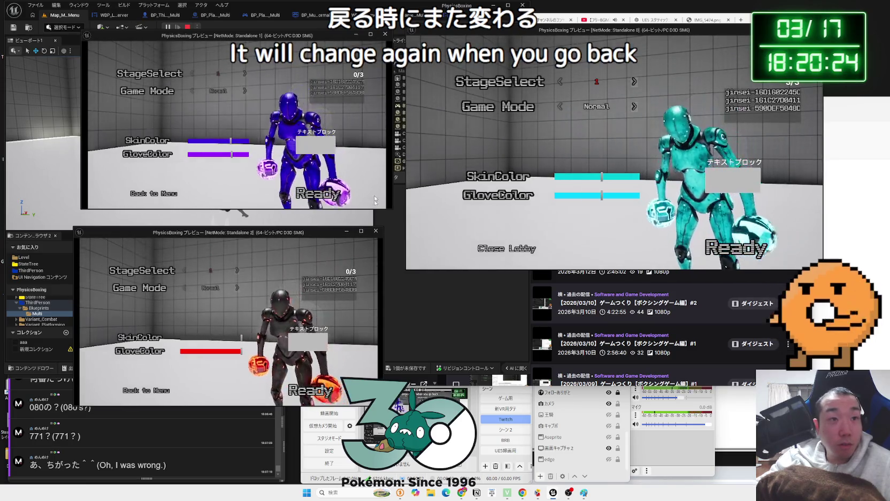
key("alt+Tab")
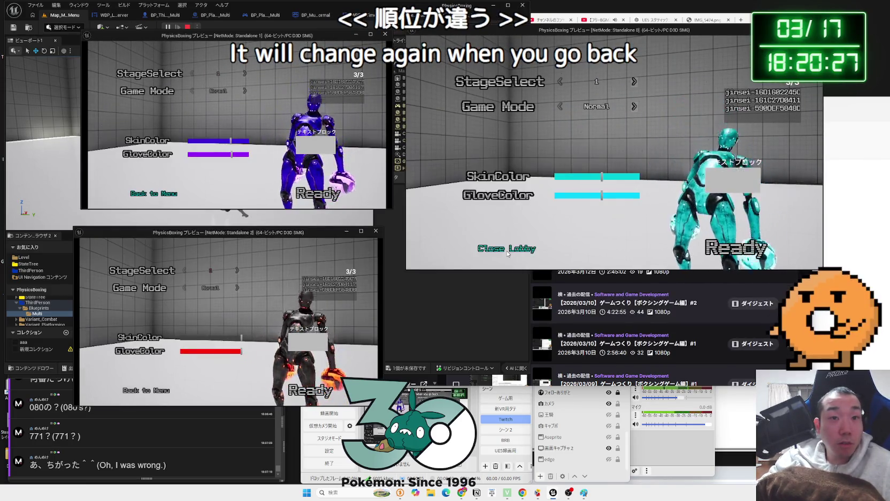
Close the lobby, quit the game, and select a blueprint runtime error in the Message Log.
left_click(508, 254)
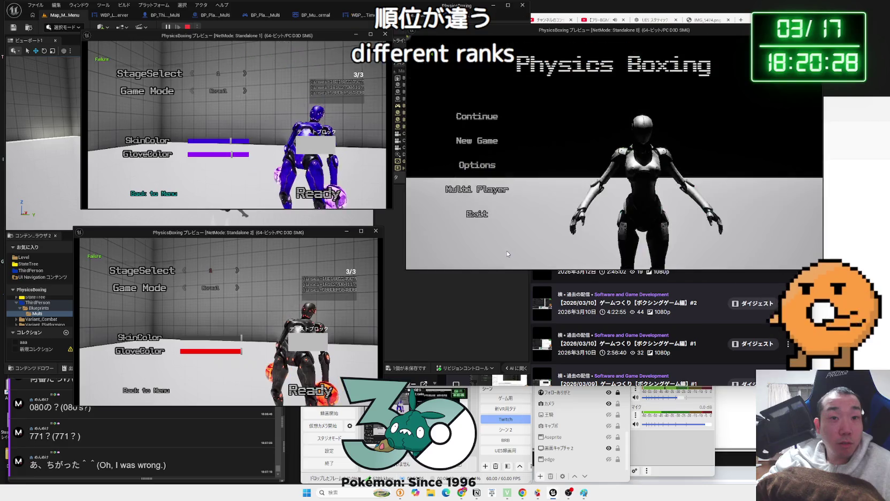
left_click(476, 211)
left_click(640, 169)
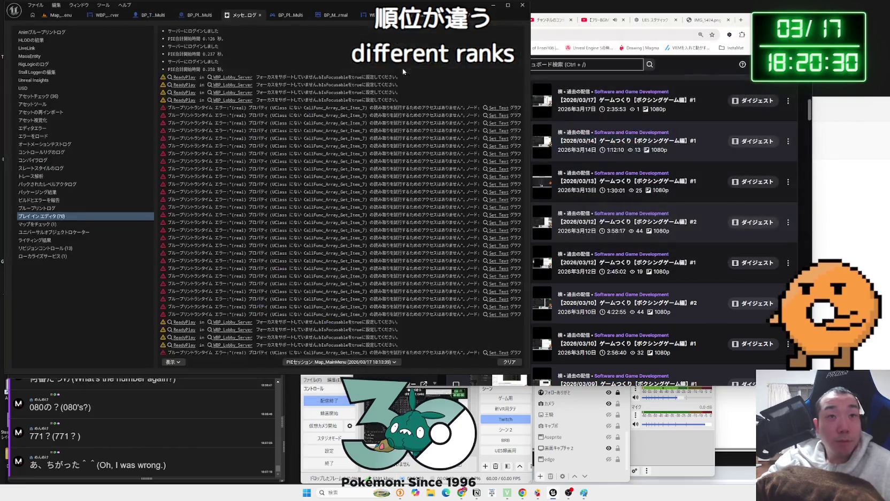
left_click(291, 154)
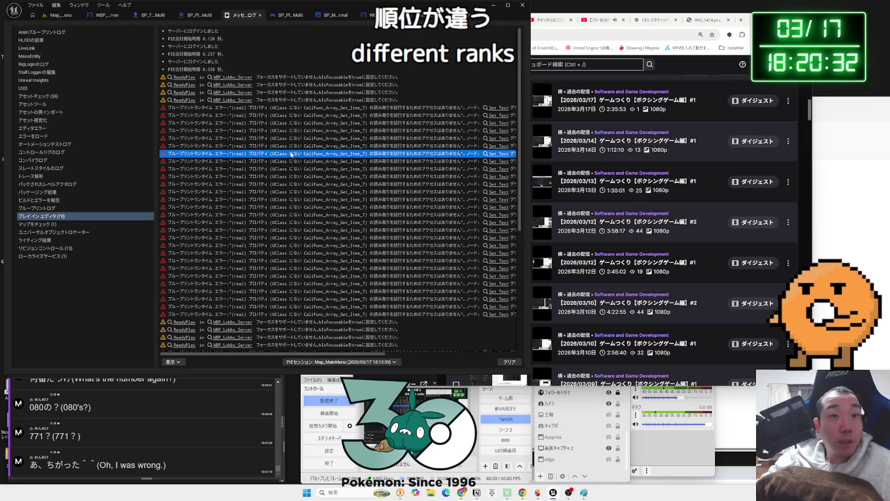
Close the Paint sketch without saving and open the ChatGPT conversation in the browser.
left_click(826, 202)
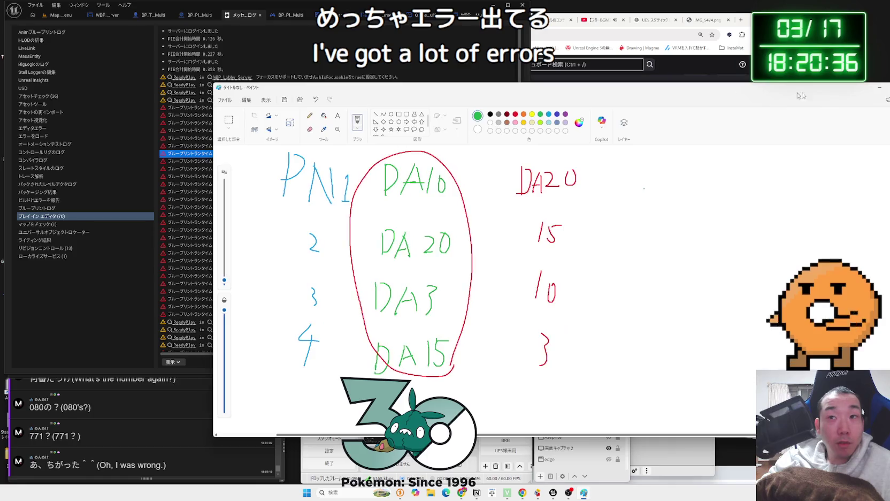
left_click(792, 87)
left_click(449, 275)
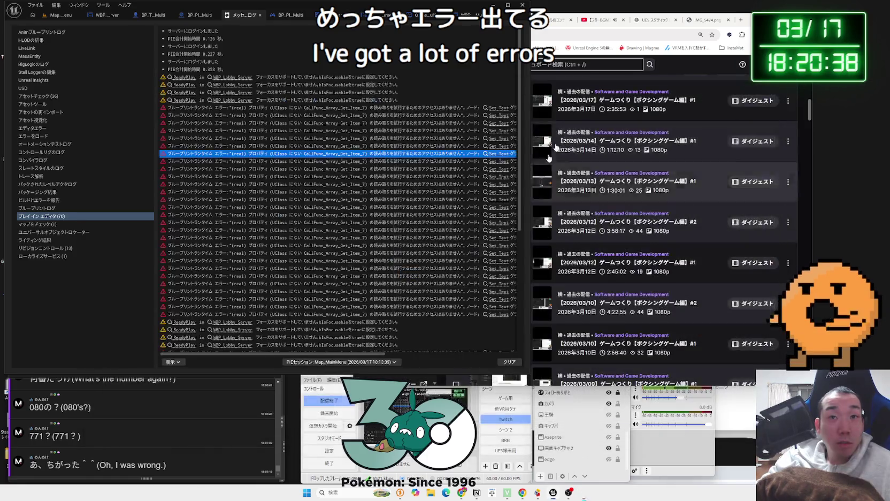
left_click(548, 157)
left_click(655, 20)
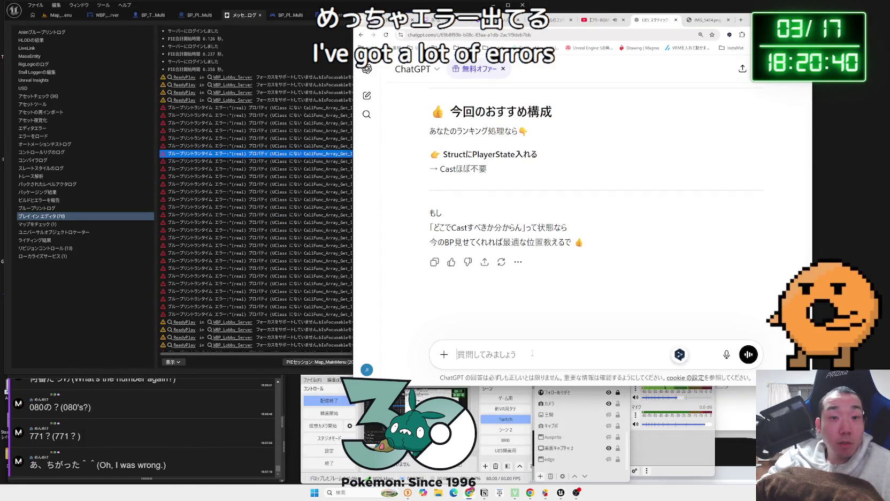
Send the pasted array-access error to ChatGPT, read the reply, then return to Unreal's event graph.
type("ブループリントランタイム エラー:\"(real) プロパティ (UClass にない CallFunc_Array_Get_Item_7) の読み取りを試行するためのアクセスはありません\"。ノード:  Set Text グラフ:  EventGraph 関数:  Execute Ubergraph WBP Result Mult ブループリント:  WBP_Result_Mult")
key("Return")
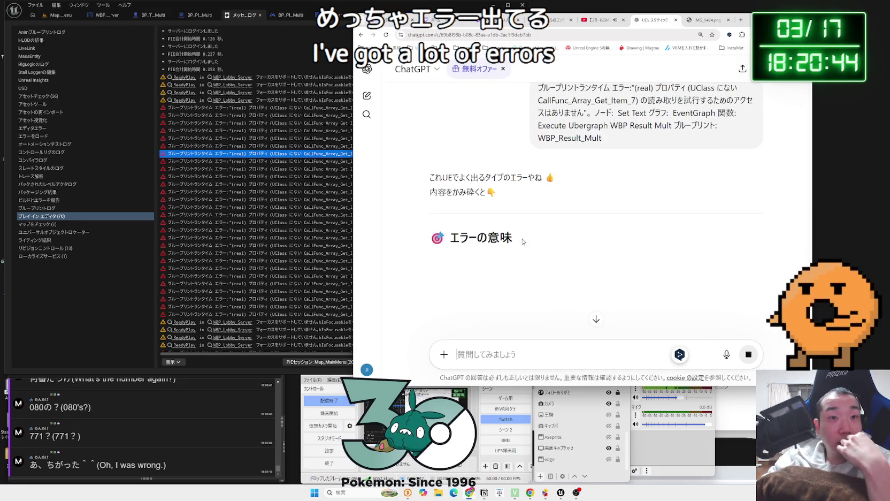
scroll(523, 241, "down", 2)
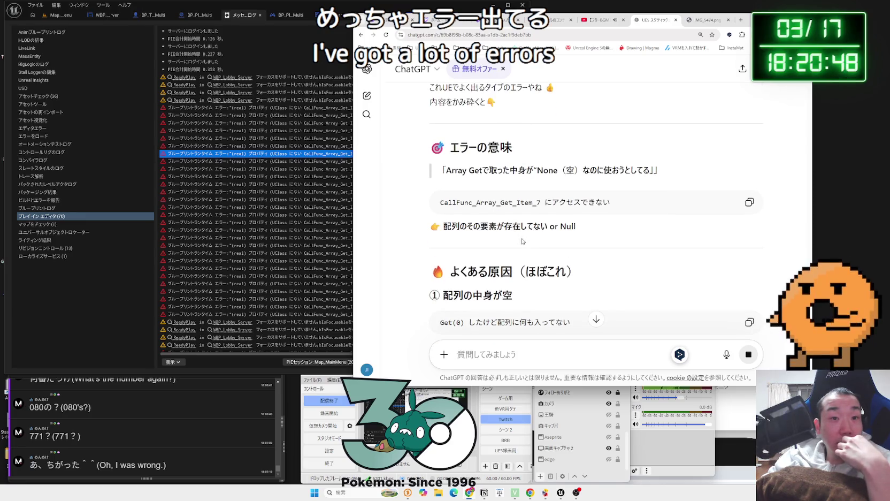
scroll(523, 241, "down", 3)
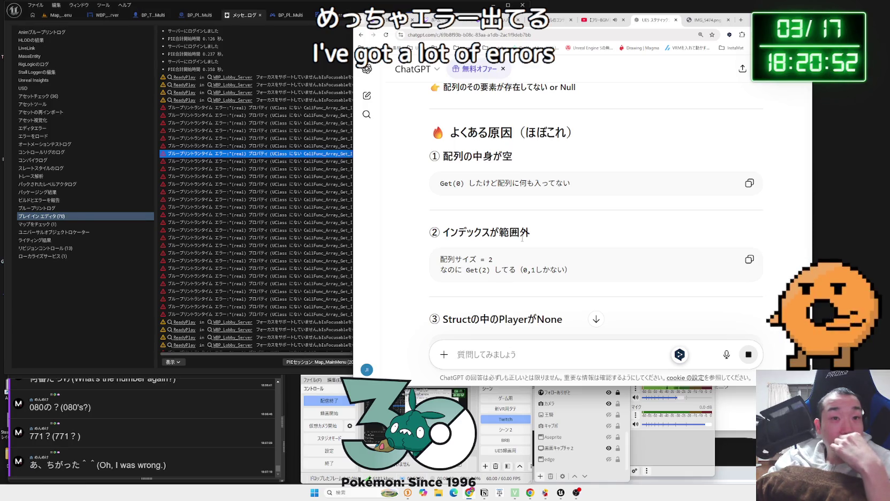
scroll(523, 238, "down", 2)
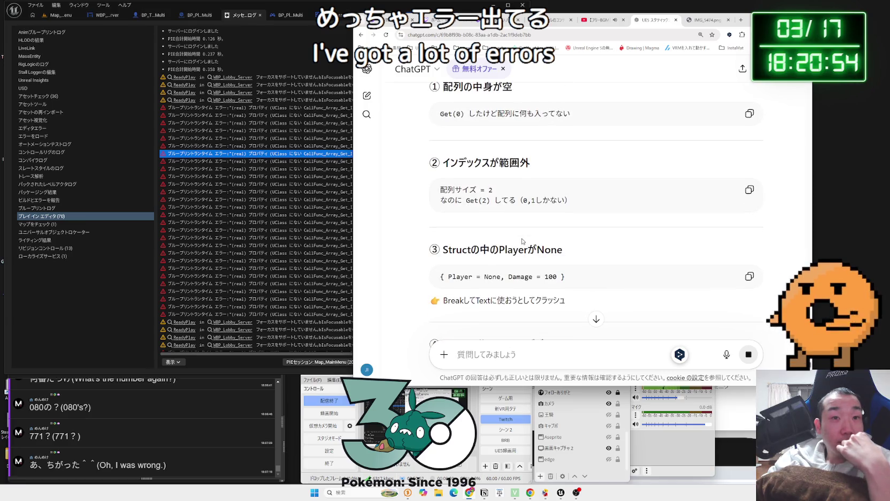
scroll(522, 241, "down", 2)
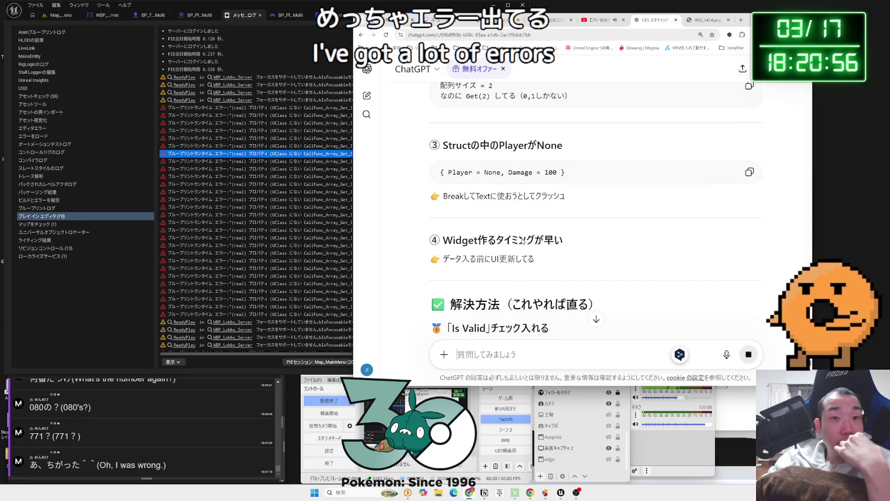
scroll(527, 237, "down", 6)
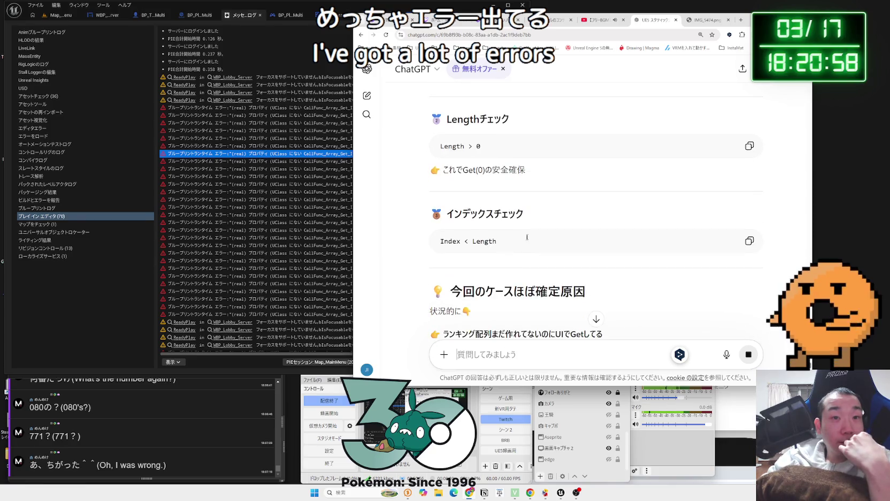
left_click(259, 16)
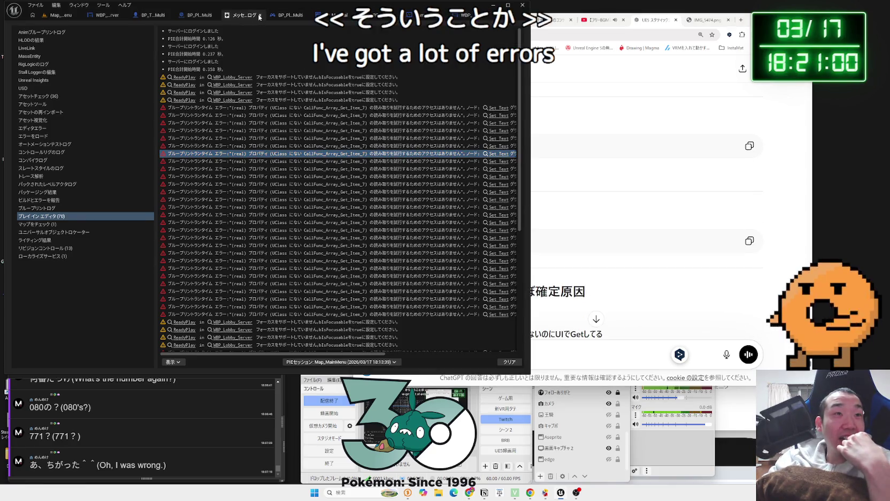
left_click(331, 16)
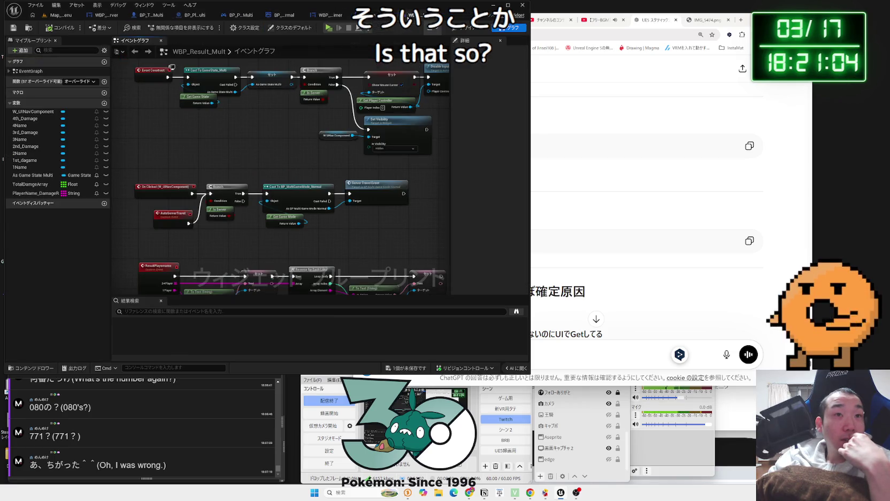
Inspect the For Each Loop and Make Array nodes in WBP_Result_Mult, repositioning the Make Array node.
left_click(408, 17)
mouse_move(409, 19)
left_mouse_down()
mouse_move(248, 149)
mouse_move(286, 163)
left_mouse_up()
scroll(286, 163, "down", 5)
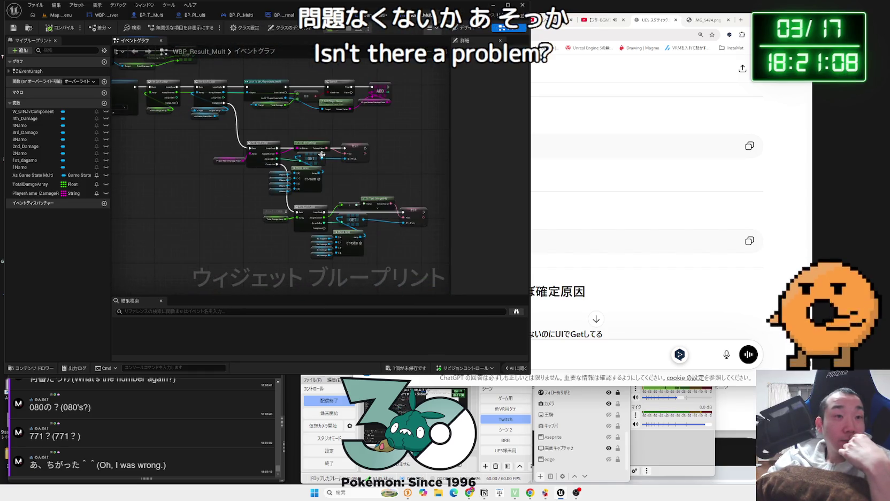
scroll(329, 174, "up", 3)
mouse_move(289, 140)
left_mouse_down()
mouse_move(284, 172)
mouse_move(267, 193)
left_mouse_up()
left_click(328, 173)
key("ctrl+z")
left_click_drag(286, 165, 280, 165)
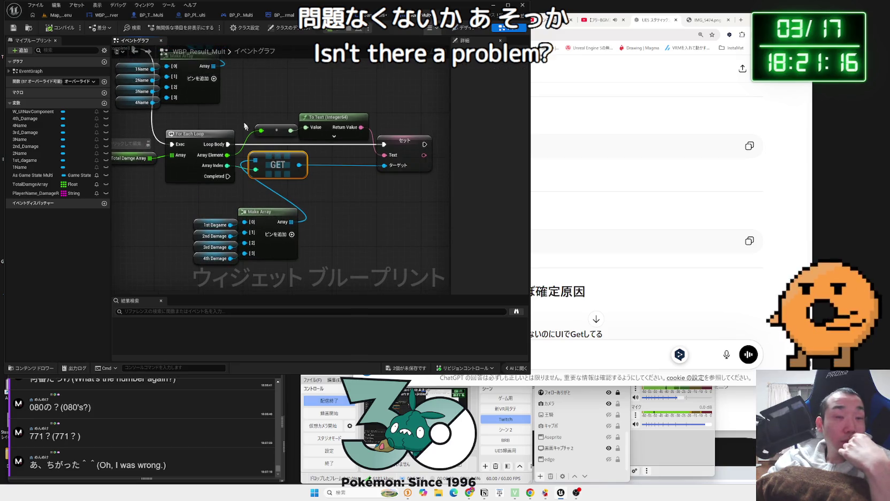
Read through ChatGPT's advice on the loop and Make Array setup.
left_click(545, 197)
scroll(544, 197, "down", 3)
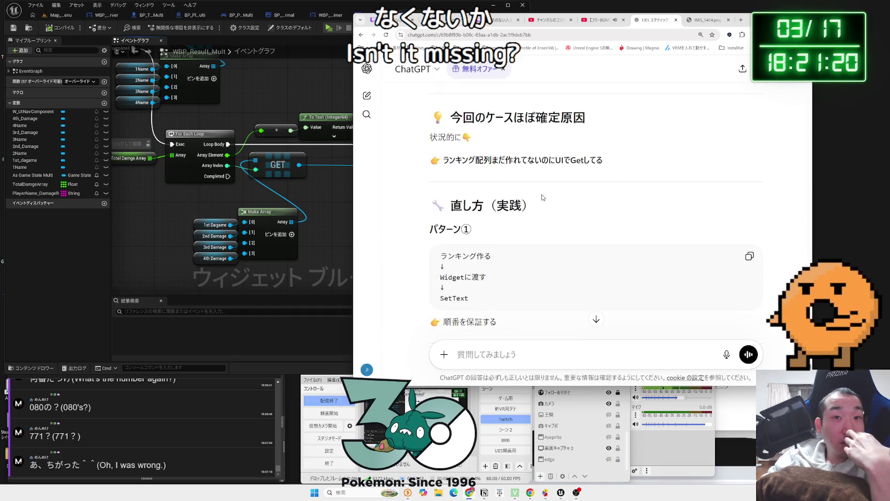
scroll(541, 197, "down", 1)
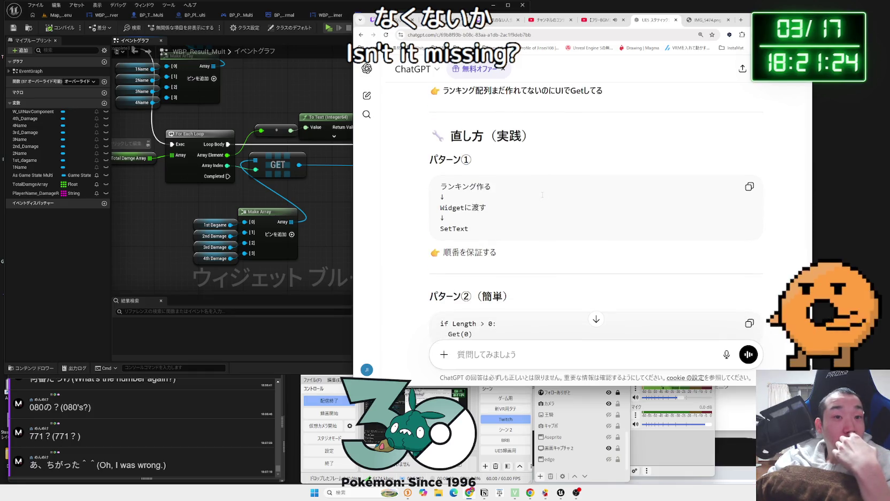
scroll(542, 196, "down", 3)
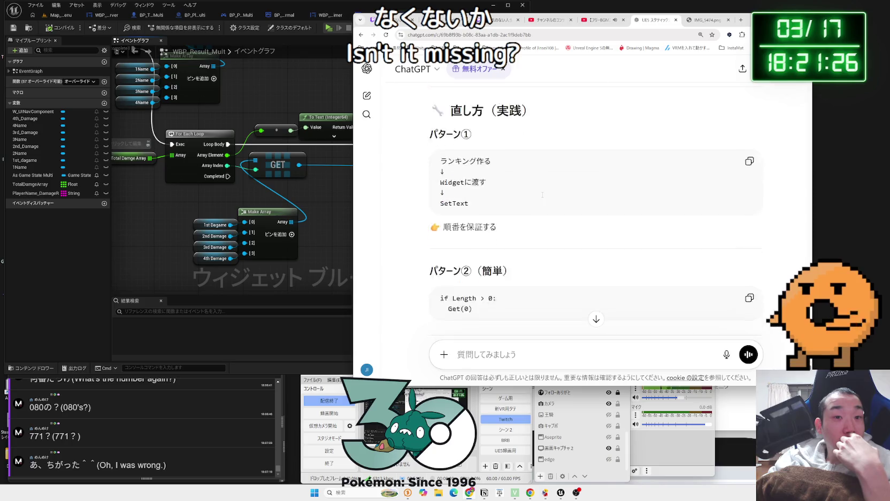
scroll(542, 197, "down", 2)
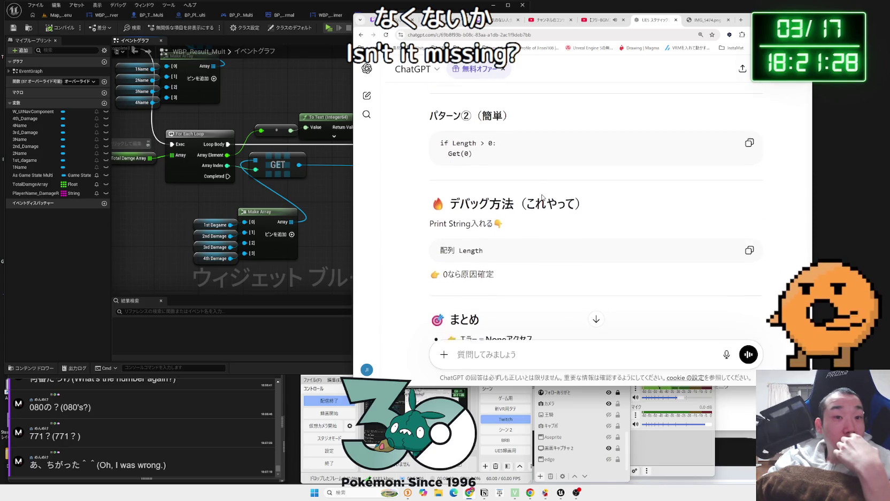
scroll(541, 197, "down", 1)
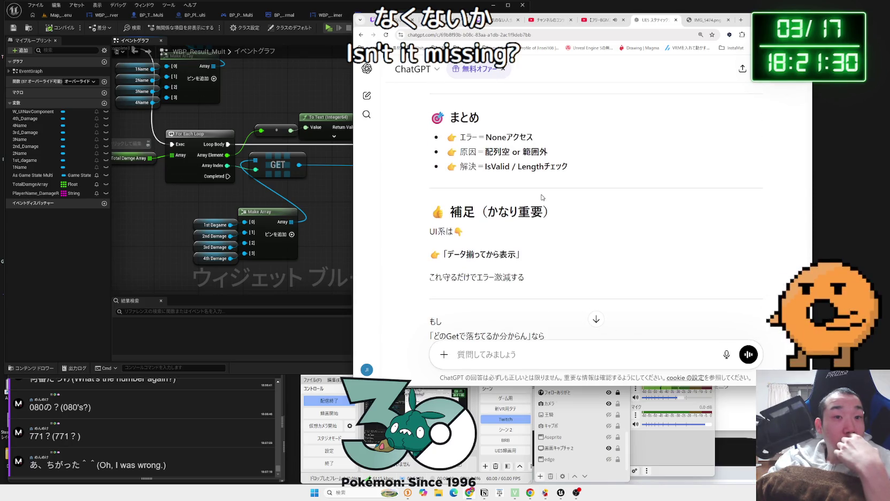
Recheck the damage ranking loops in the graph against that advice, then start a new browser tab.
left_click(246, 108)
scroll(246, 108, "down", 4)
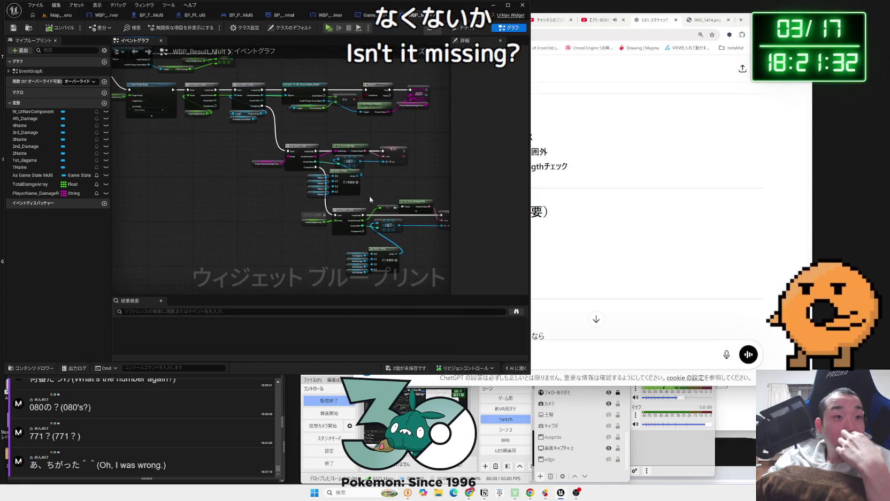
left_click_drag(218, 173, 428, 220)
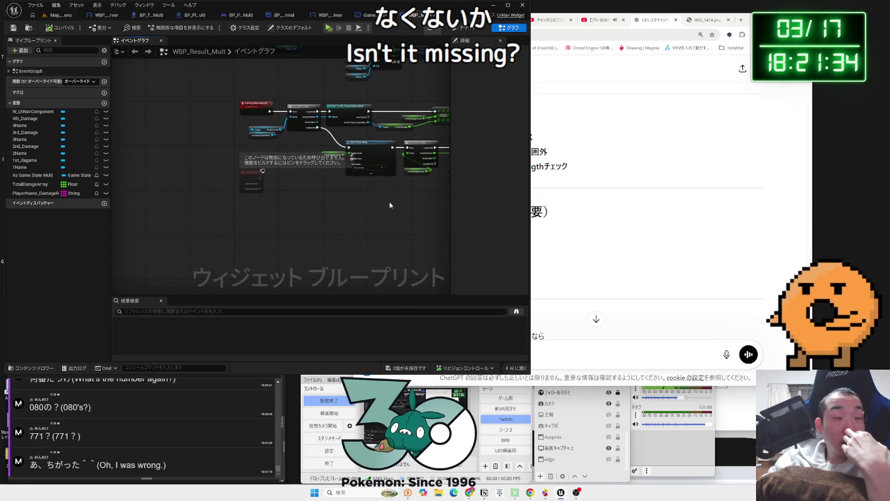
scroll(290, 175, "up", 5)
scroll(290, 177, "up", 1)
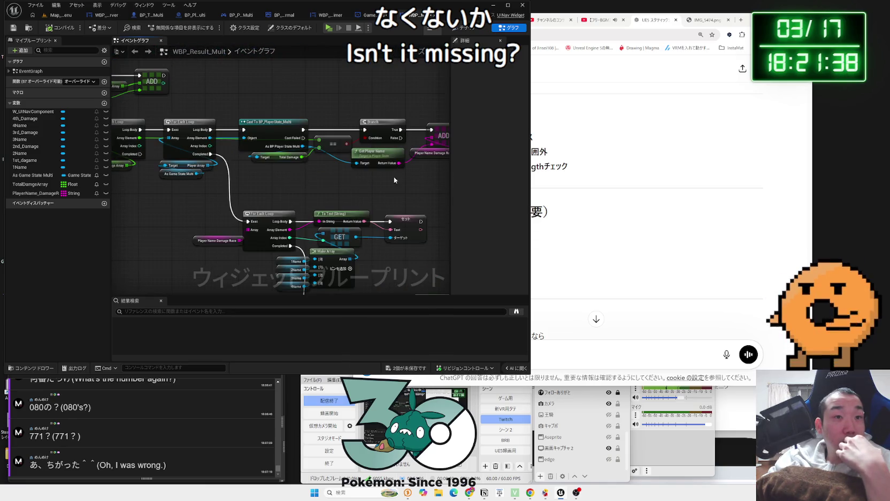
left_click_drag(394, 177, 306, 180)
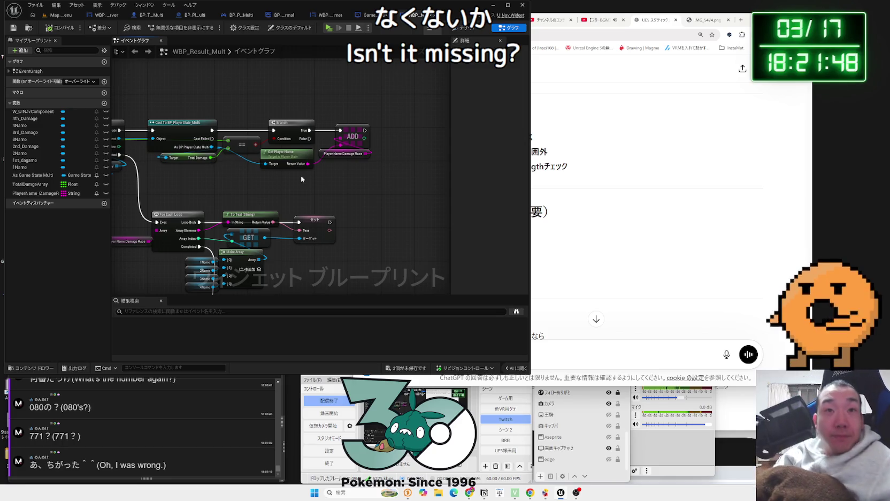
left_click(682, 24)
left_click(741, 20)
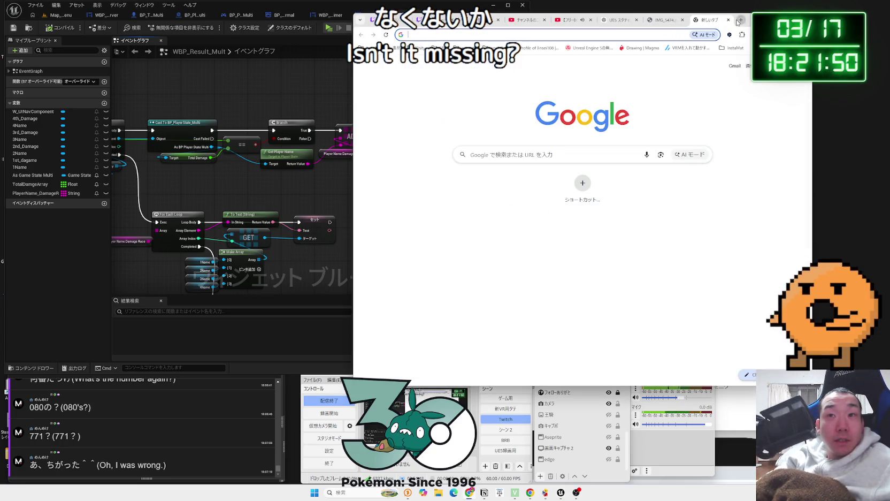
Go to x.com in the new Chrome tab.
type("x.com")
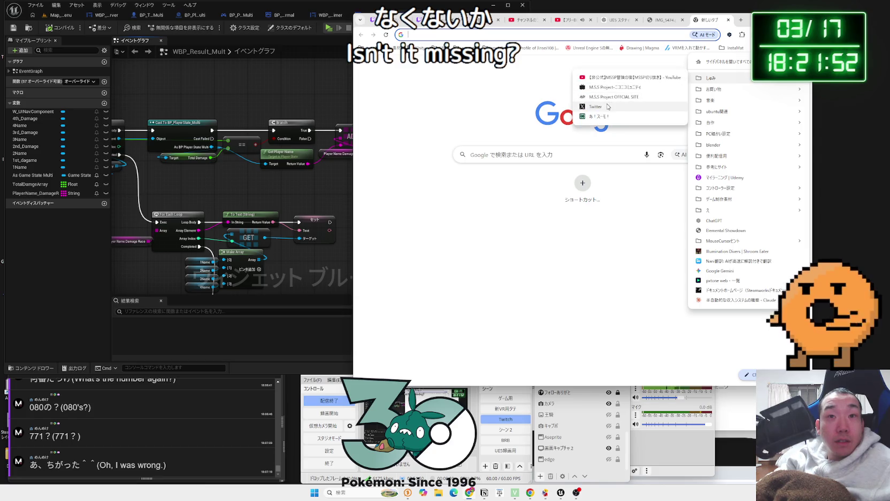
key("Return")
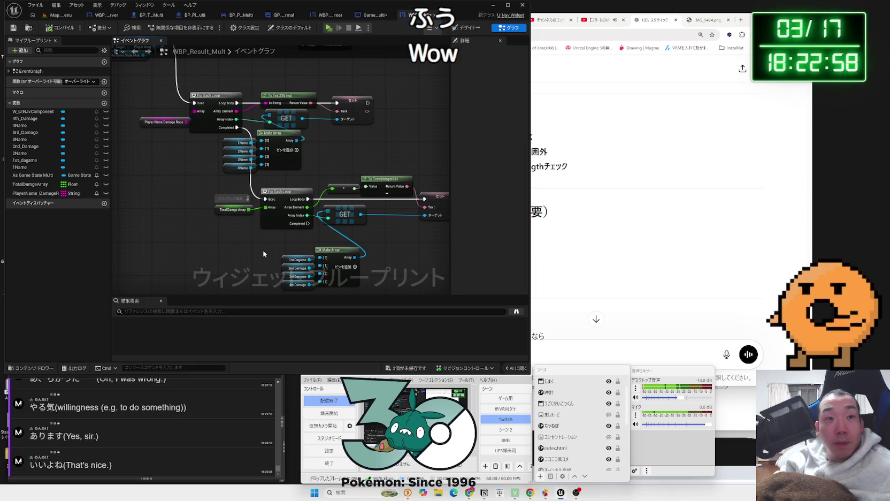
Locate the DamageRaceResult event area, shifting the As Game State Multi getter left and framing nearby nodes.
scroll(263, 254, "down", 3)
mouse_move(182, 200)
left_mouse_down()
mouse_move(247, 182)
mouse_move(219, 131)
left_mouse_up()
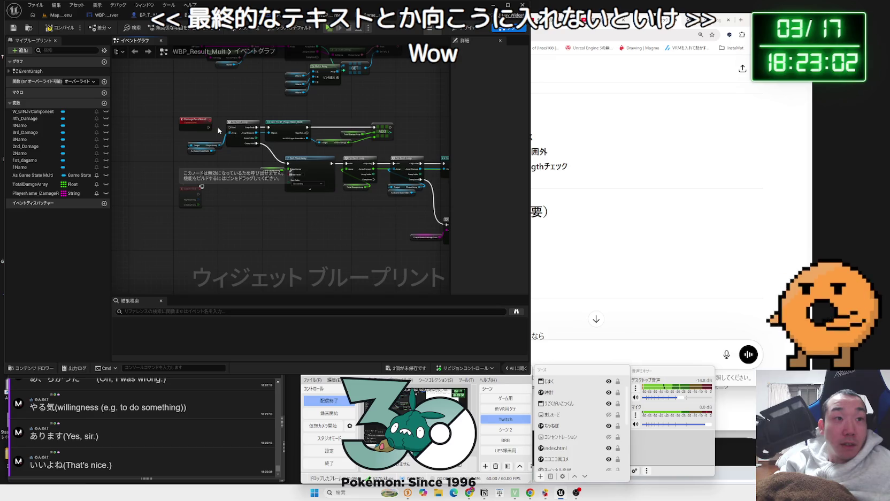
scroll(251, 167, "up", 2)
scroll(251, 167, "down", 1)
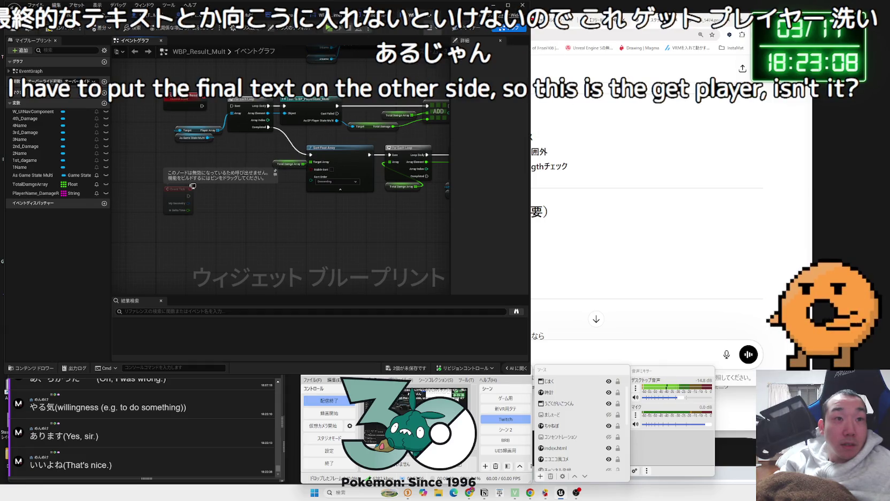
left_click_drag(188, 140, 129, 144)
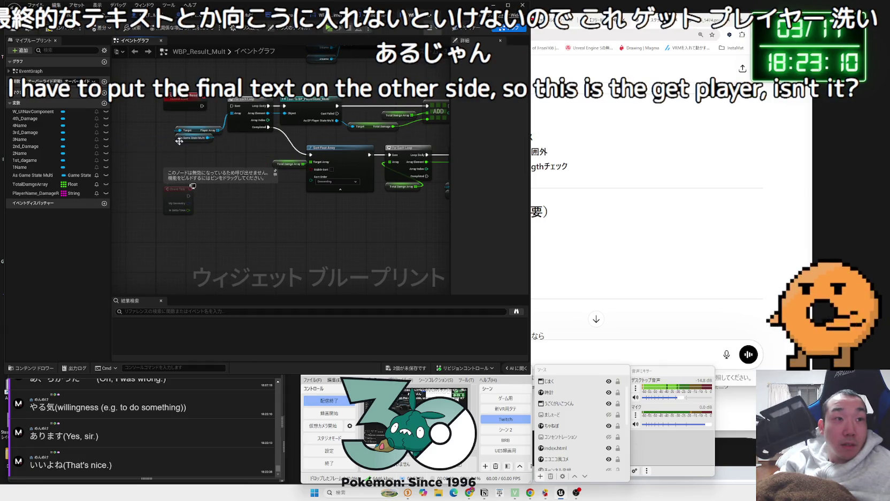
left_click(187, 139)
mouse_move(214, 96)
left_mouse_down()
mouse_move(434, 230)
mouse_move(452, 280)
mouse_move(269, 173)
left_mouse_up()
key("f")
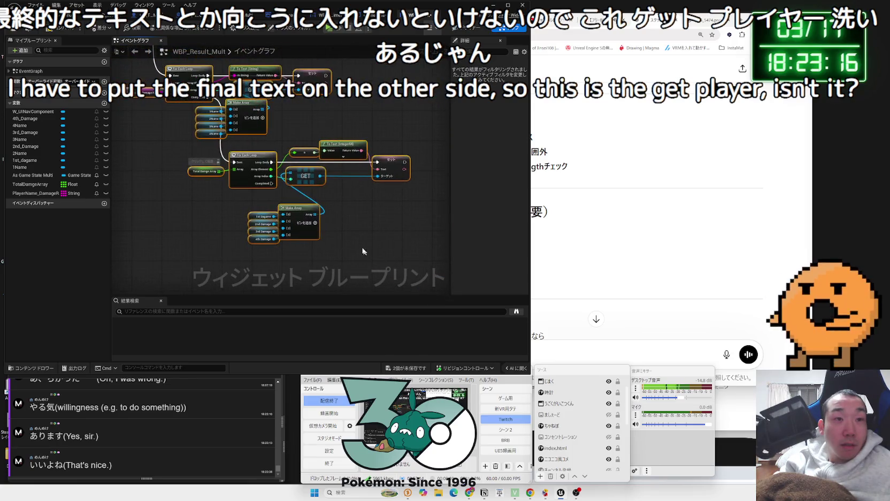
Recentre on the DamageRaceResult event, then move to the GameState_Multi event graph.
scroll(321, 235, "up", 1)
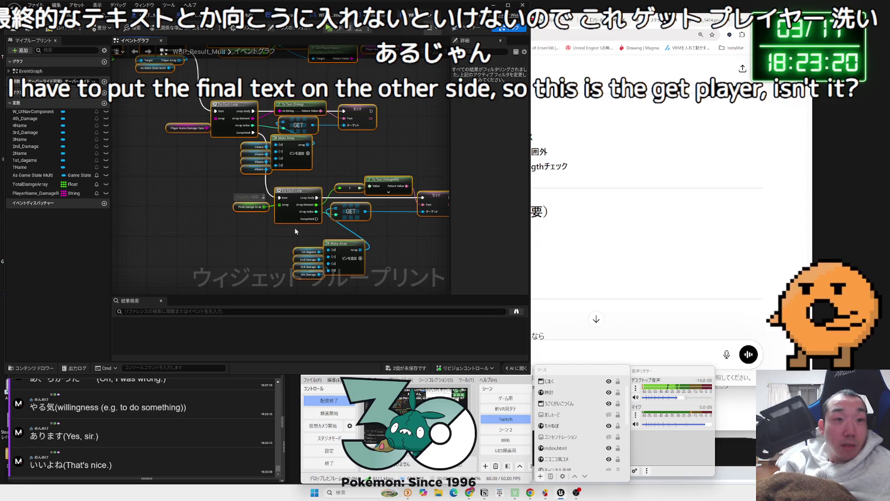
mouse_move(192, 174)
left_mouse_down()
mouse_move(231, 197)
mouse_move(146, 102)
left_mouse_up()
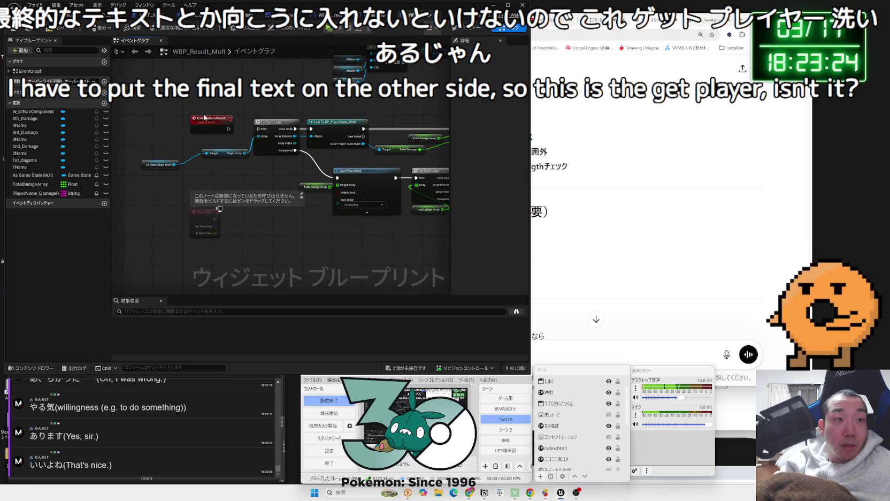
scroll(210, 141, "up", 2)
left_click(162, 177)
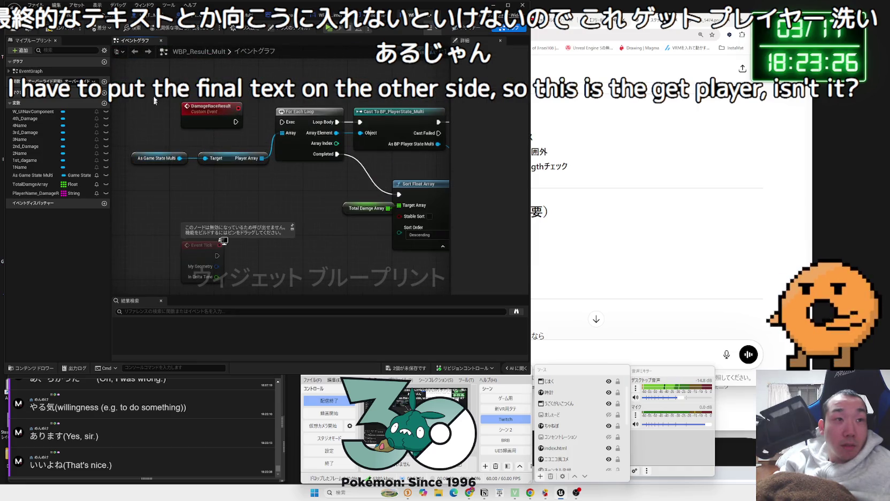
left_click_drag(156, 87, 161, 177)
scroll(162, 174, "down", 2)
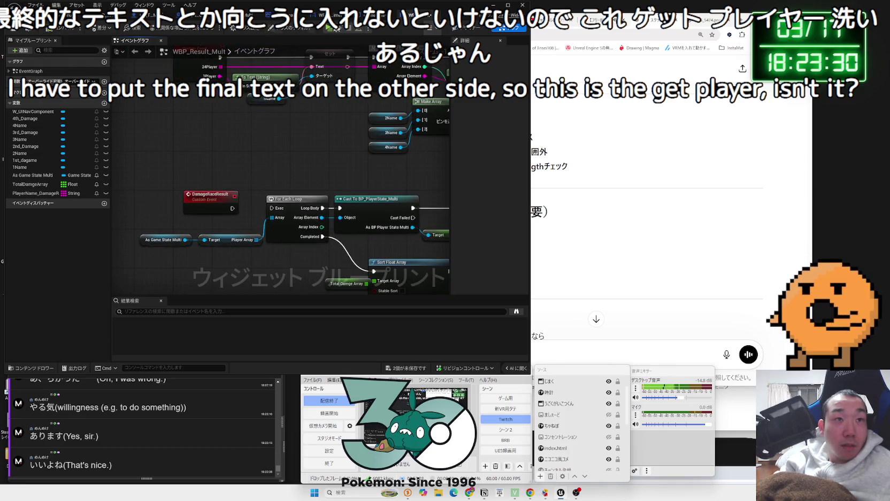
left_click(367, 14)
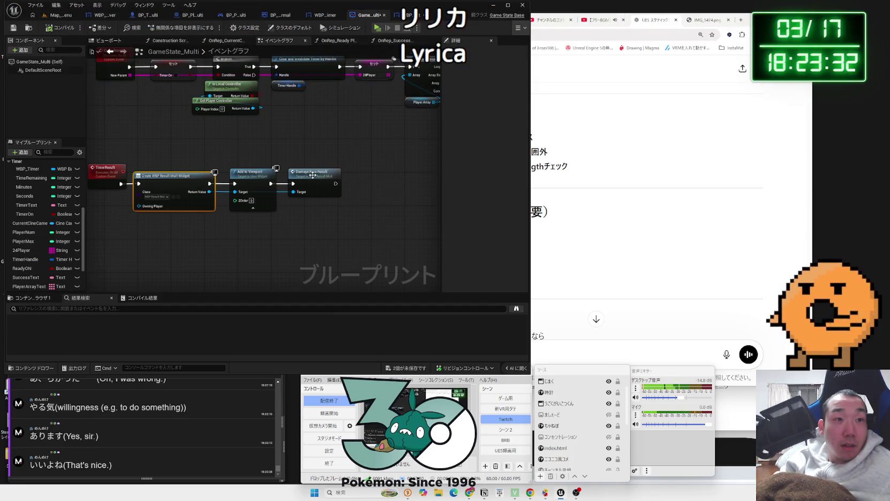
Insert a Delay node with Duration 0.1 after Add to Viewport, before Damage Race Result.
left_click_drag(312, 175, 362, 175)
left_click_drag(289, 185, 299, 184)
type("delya")
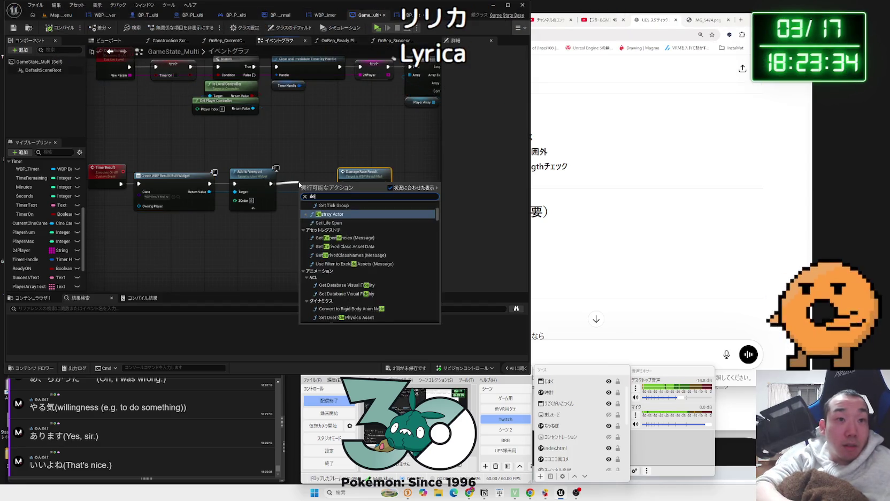
key("BackSpace")
key("BackSpace")
type("ay")
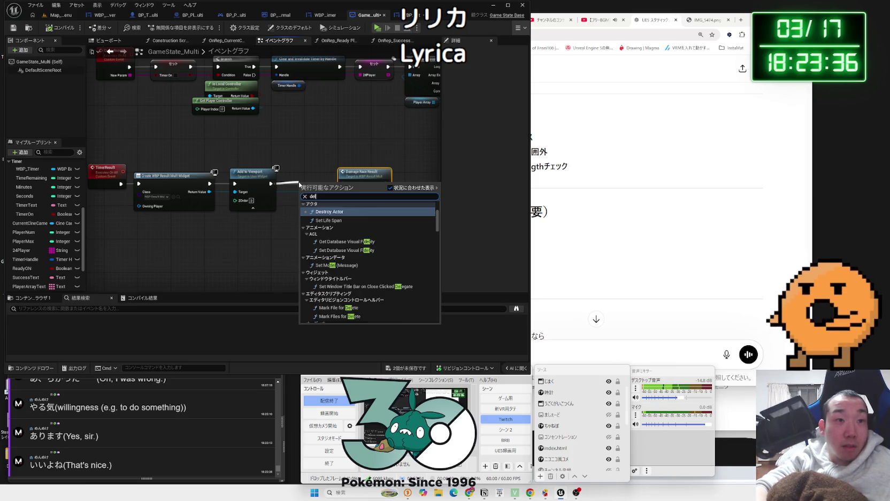
left_click(323, 212)
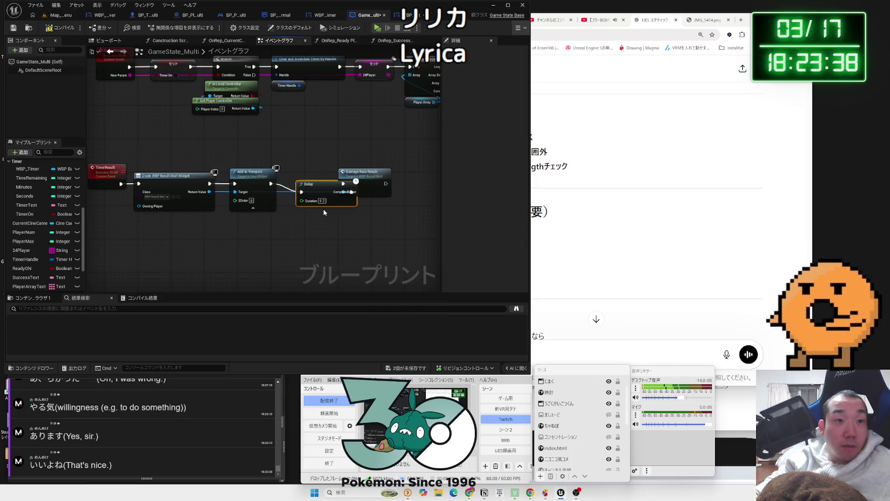
type("0.1")
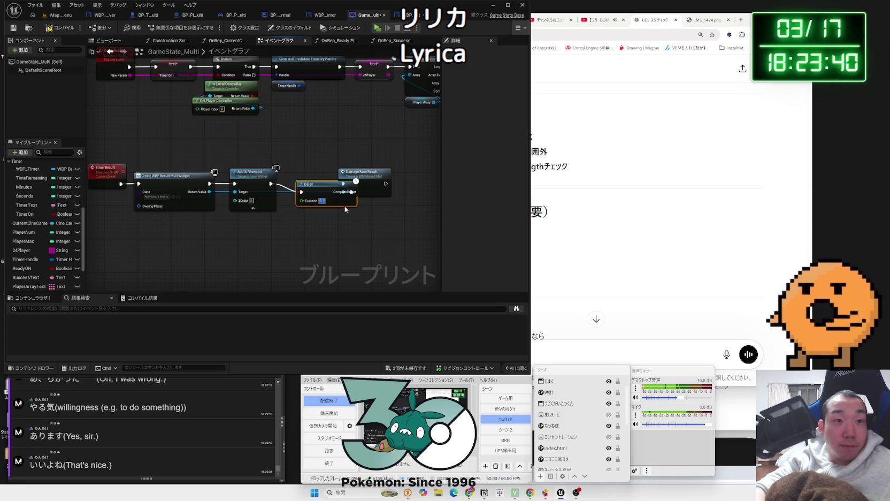
Save all changed blueprints and rearrange the Add to Viewport, Delay and Damage Race Result nodes.
mouse_move(343, 158)
left_mouse_down()
mouse_move(193, 190)
mouse_move(224, 176)
mouse_move(187, 212)
mouse_move(256, 175)
left_mouse_up()
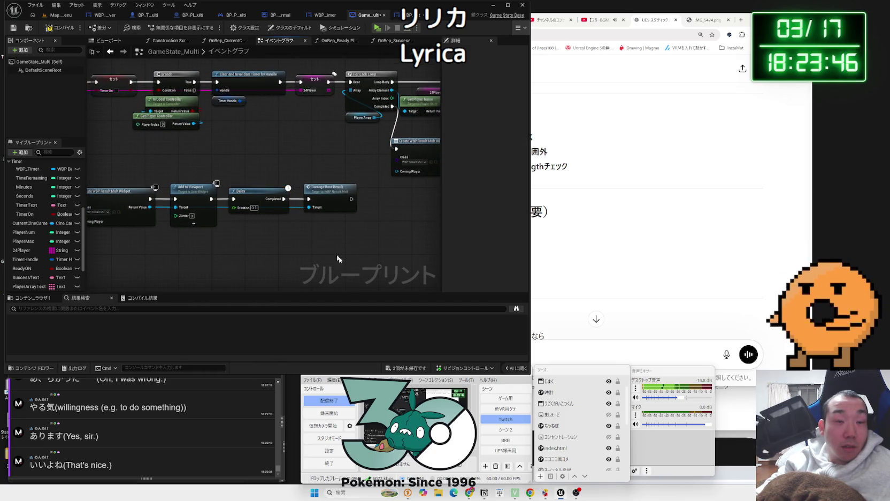
left_click(407, 372)
left_click(470, 314)
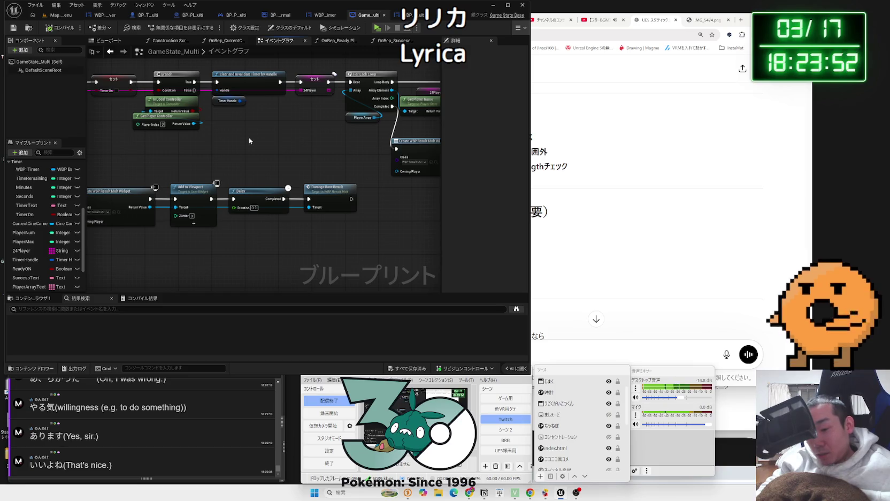
mouse_move(229, 171)
left_mouse_down()
mouse_move(374, 169)
mouse_move(177, 162)
mouse_move(267, 214)
left_mouse_up()
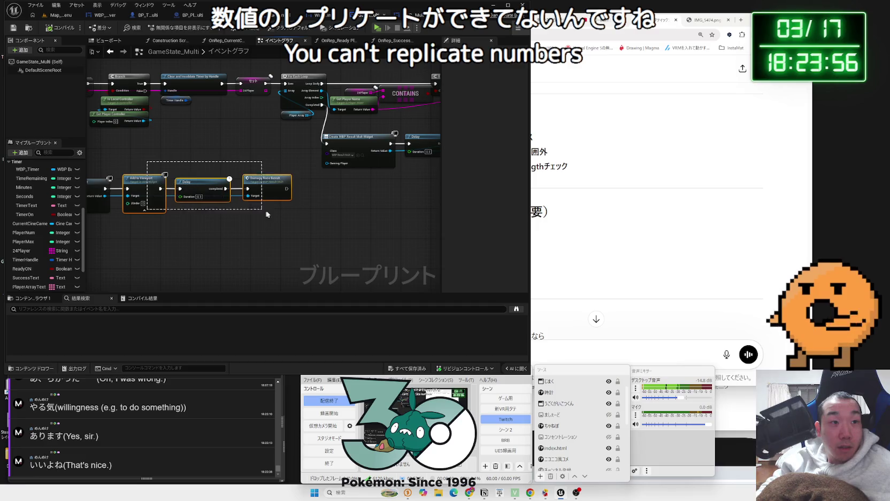
left_click_drag(206, 185, 260, 211)
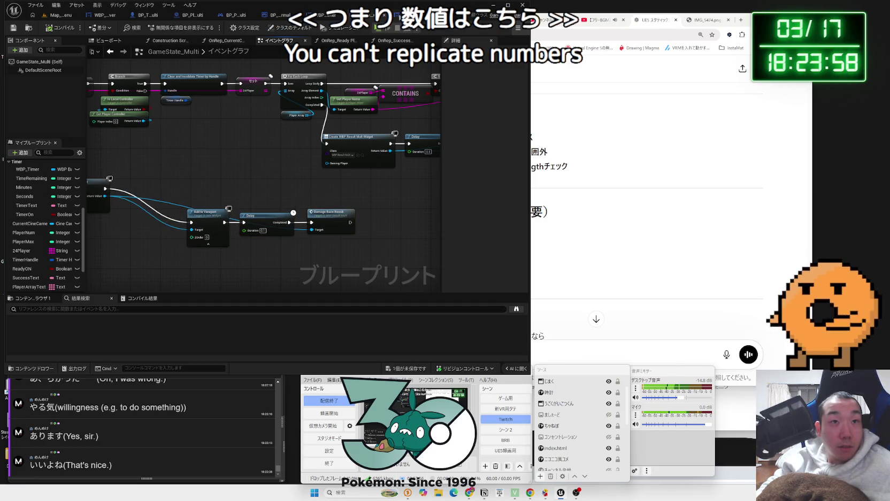
Pan WBP_Result_Multi to the Event Tick node, nudging the As Game State Multi node right.
left_click(412, 14)
scroll(327, 178, "down", 4)
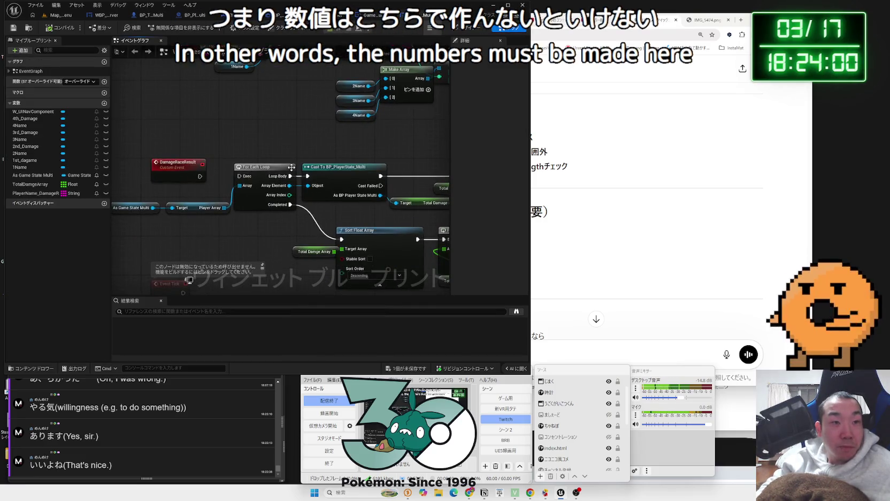
scroll(263, 180, "up", 3)
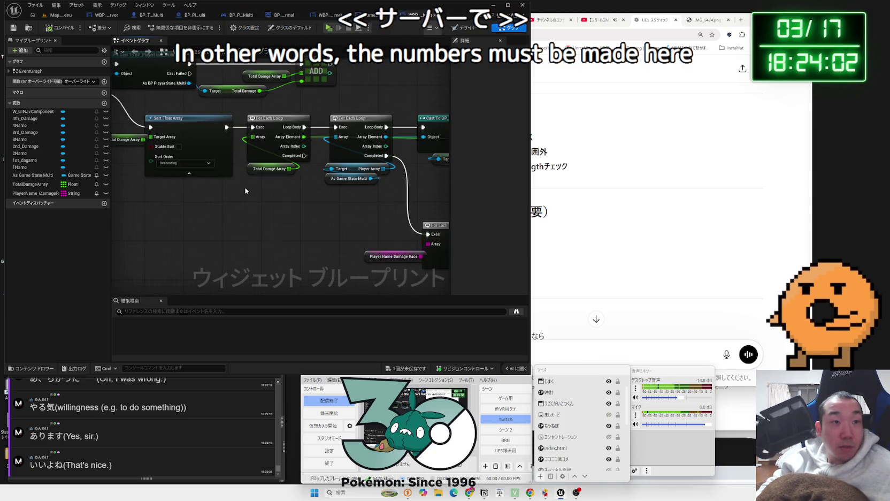
mouse_move(162, 174)
left_mouse_down()
mouse_move(195, 148)
mouse_move(233, 138)
left_mouse_up()
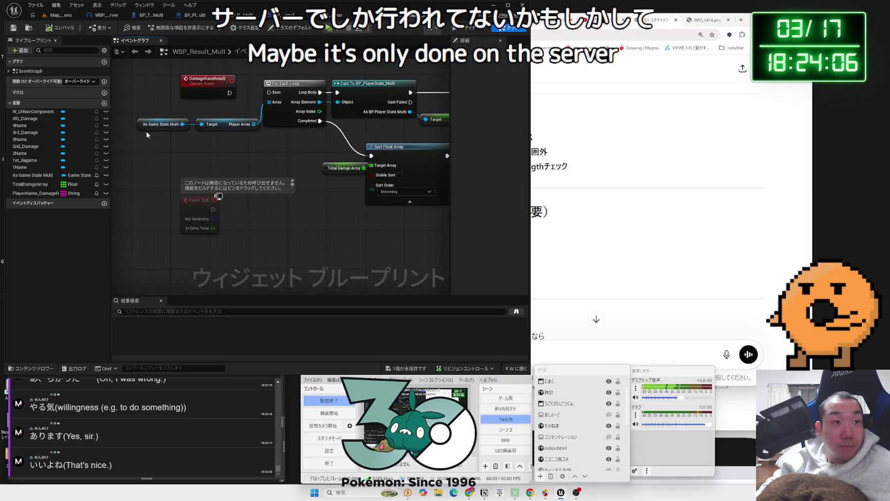
left_click_drag(155, 127, 164, 126)
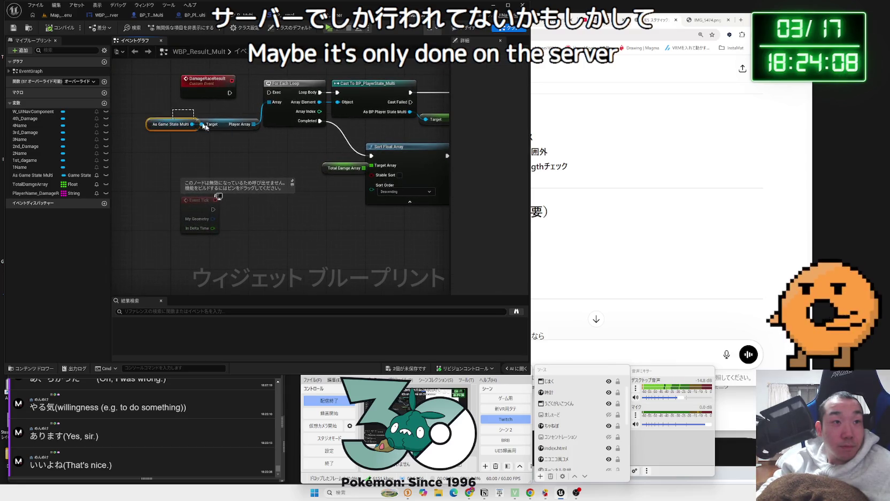
Look over the name and damage loops, then launch a three-player play test from Map_MainMenu.
mouse_move(296, 168)
left_mouse_down()
mouse_move(161, 160)
mouse_move(22, 102)
left_mouse_up()
scroll(204, 143, "down", 2)
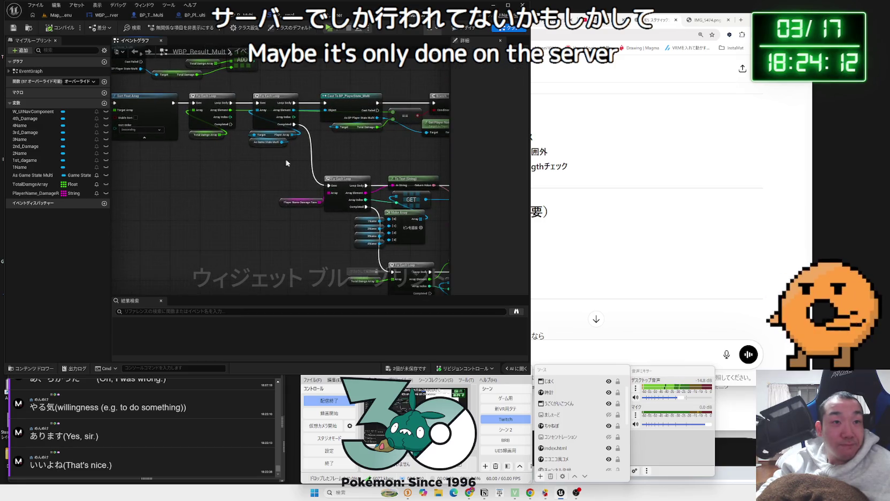
left_click_drag(287, 164, 213, 160)
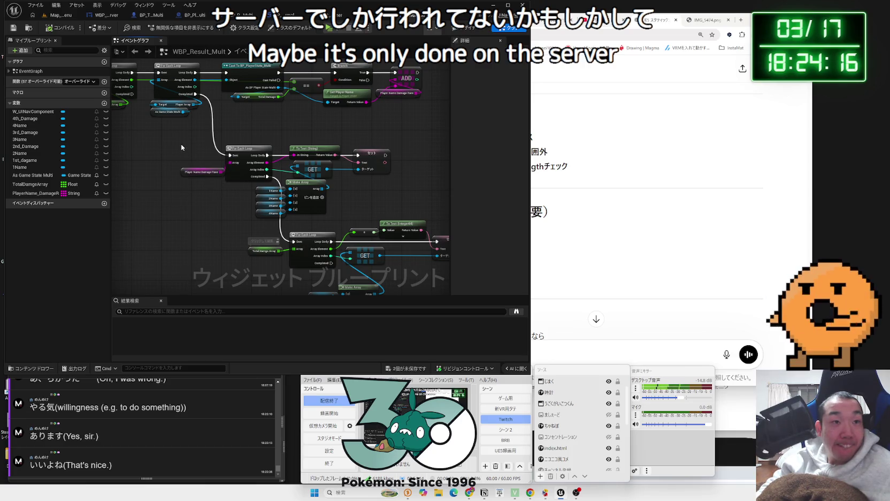
left_click(63, 15)
left_click(171, 27)
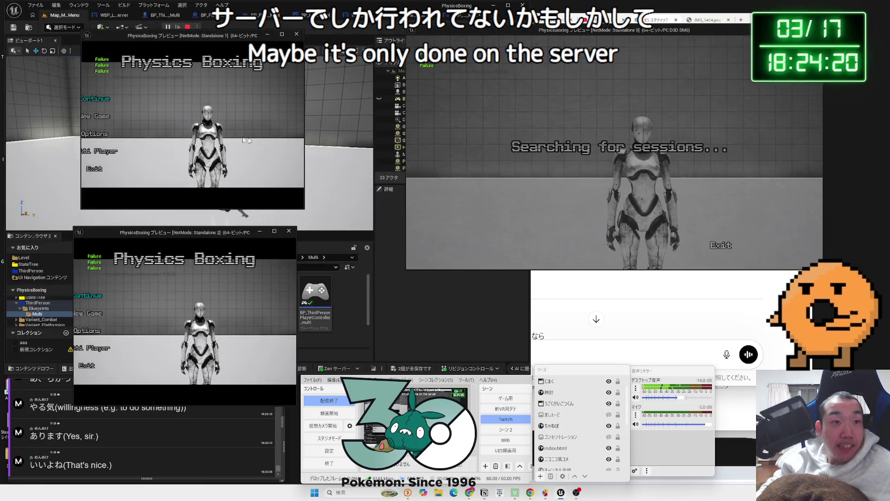
Quit the running play test and glance back at the WBP_Result_Multi graph.
left_click(247, 151)
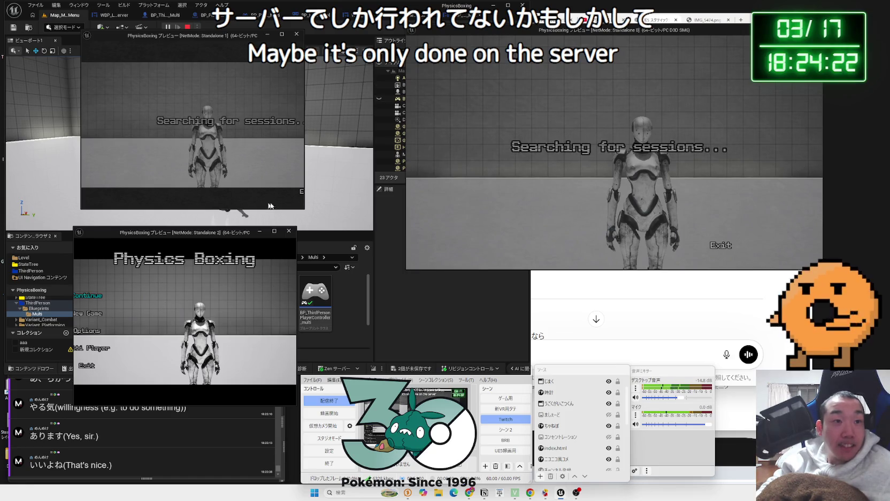
left_click(80, 371)
key("Escape")
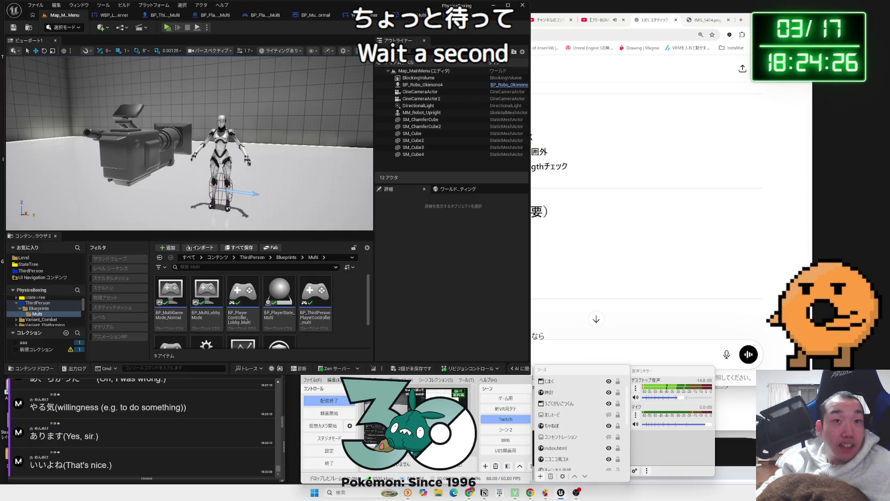
left_click(476, 16)
scroll(290, 161, "up", 4)
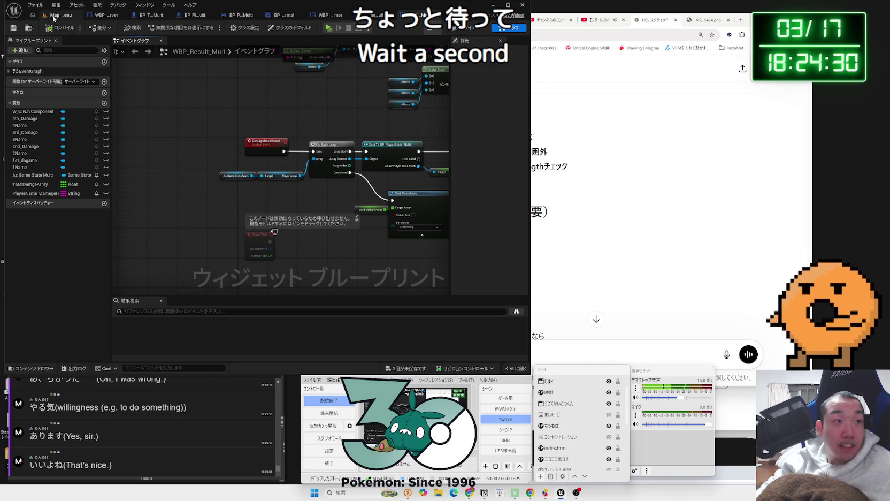
Restart the three-player test from Map_MainMenu with Standalone 1 and 2 searching for sessions.
left_click(54, 16)
left_click(167, 28)
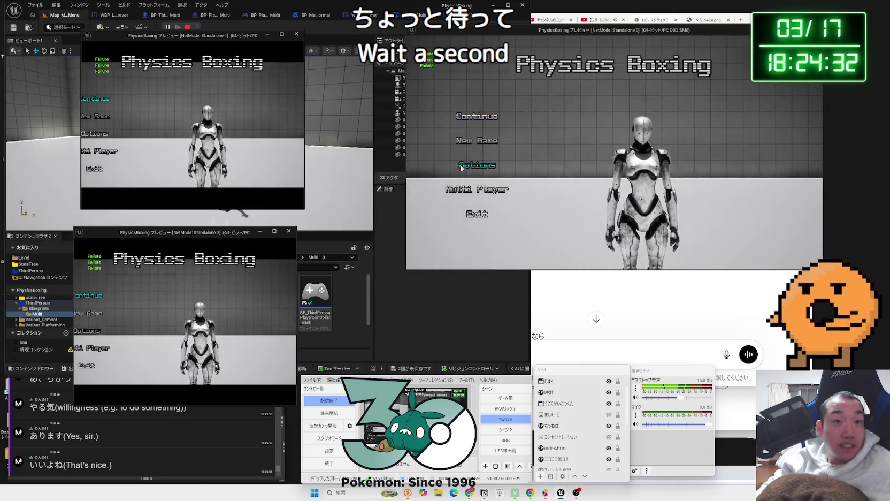
left_click(114, 155)
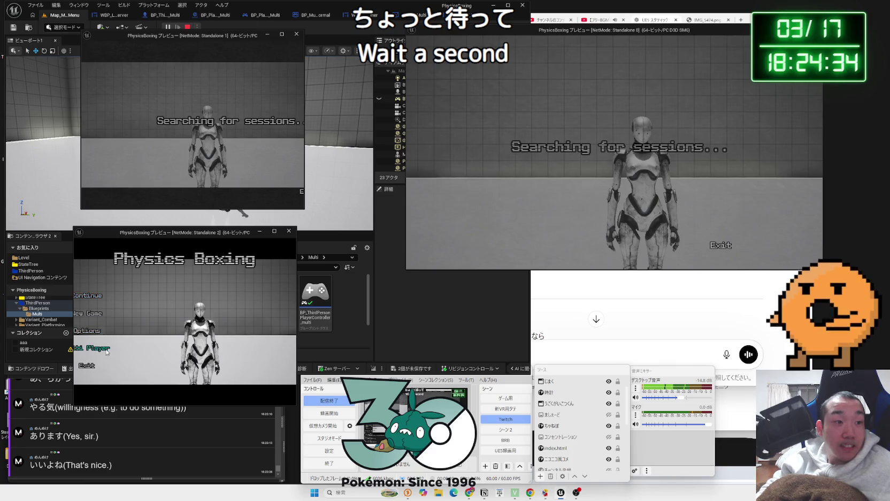
left_click(106, 352)
Widen both client windows and begin creating a new server on the host.
left_click_drag(298, 257, 372, 258)
left_click_drag(305, 159, 381, 160)
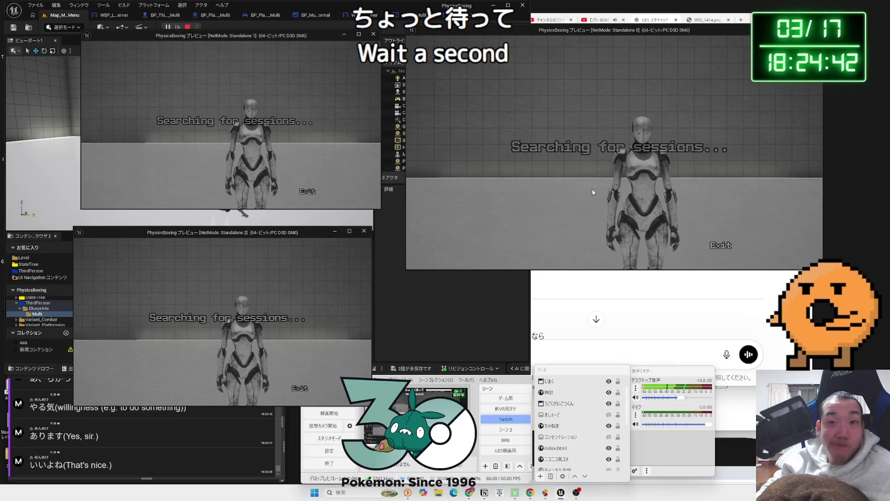
left_click(521, 246)
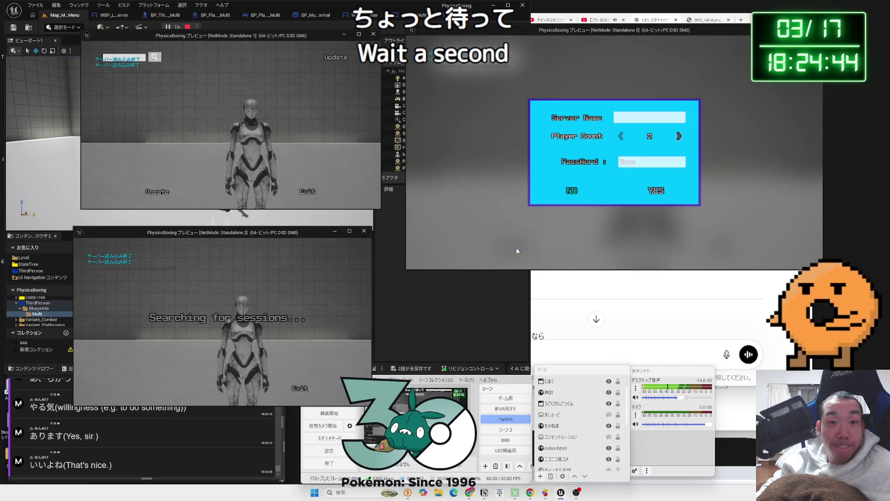
Create the server, give the host magenta skin and gloves, and set game mode to Damage Race.
left_click(655, 189)
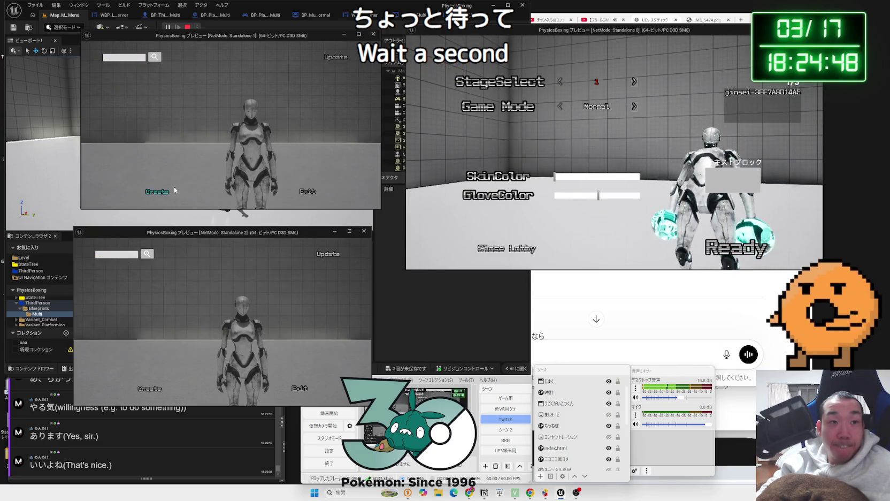
left_click(336, 58)
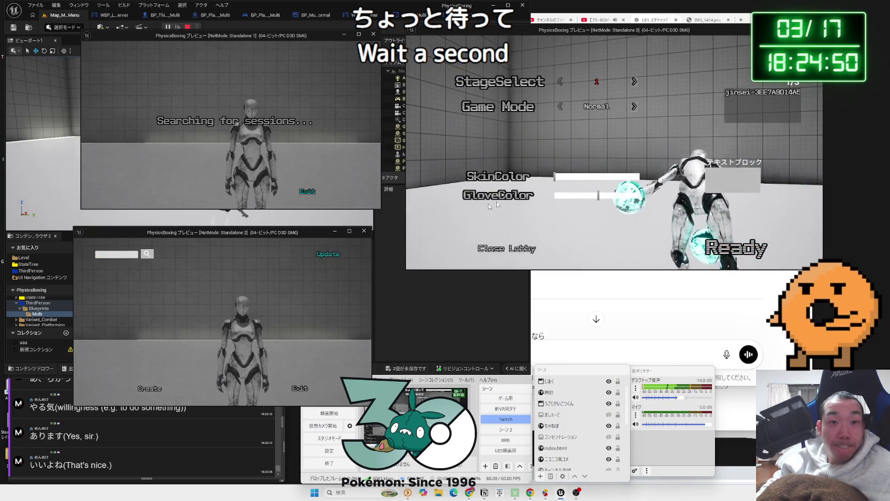
left_click(577, 176)
left_click(575, 195)
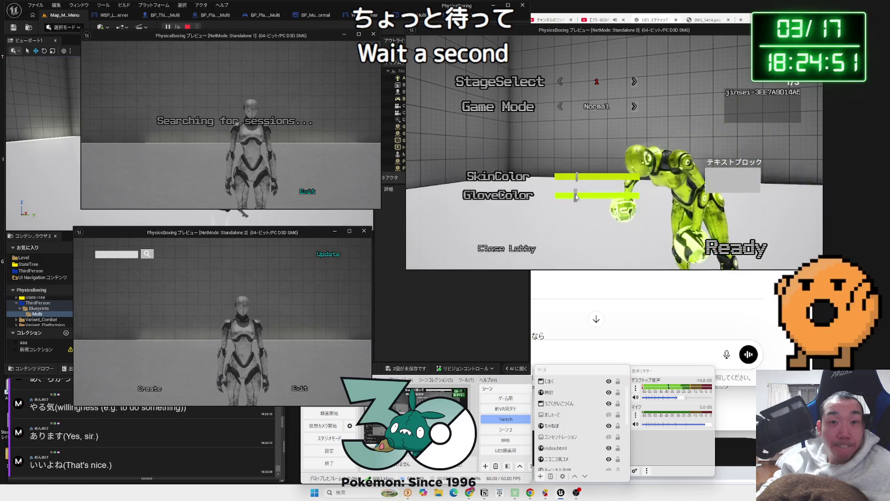
left_click(623, 195)
left_click(624, 176)
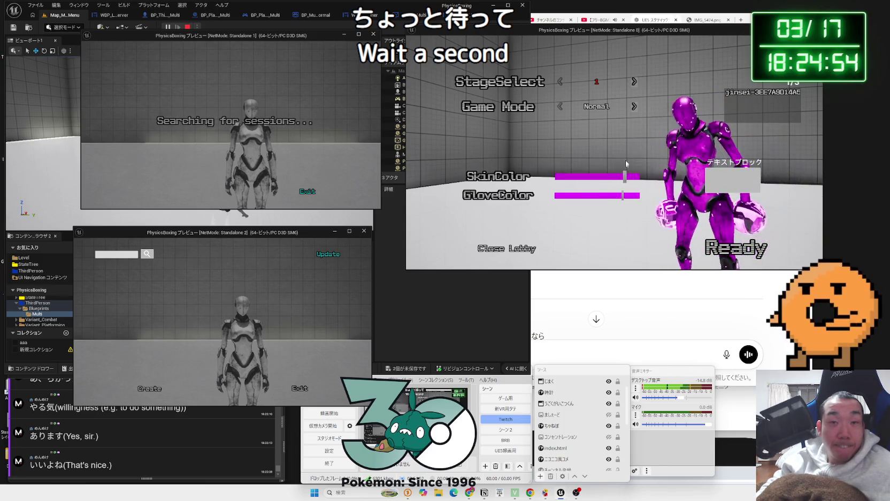
left_click(635, 107)
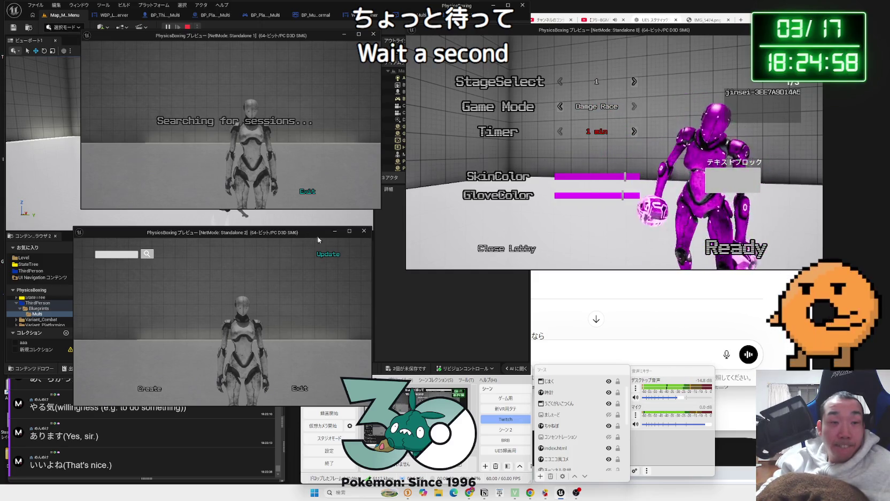
Join the host from Standalone 1 and colour that character gold with yellow gloves.
left_click(332, 256)
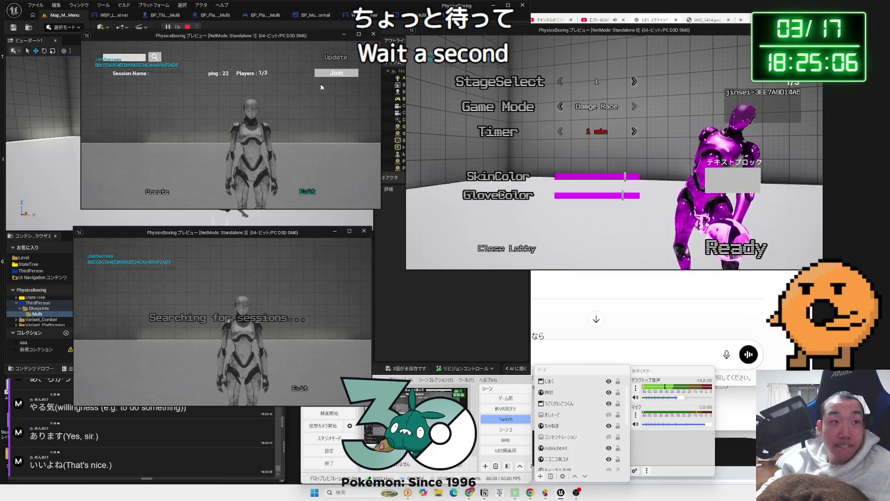
left_click(319, 201)
key("alt+Tab")
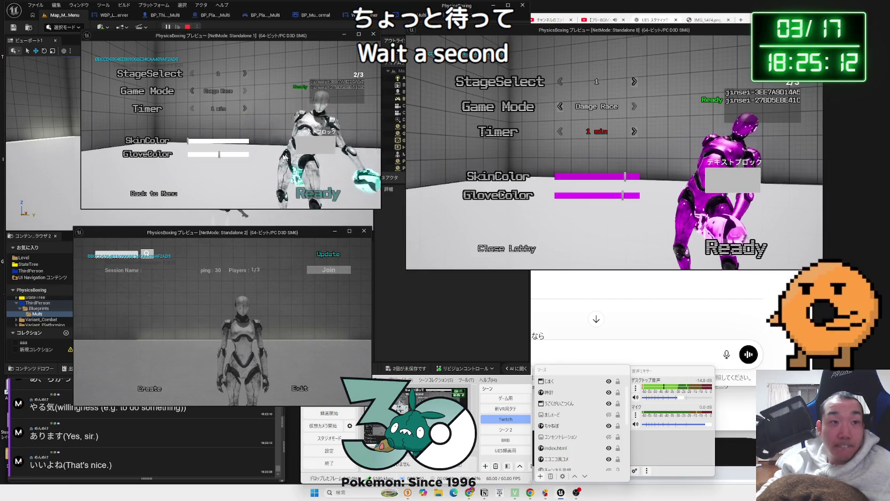
left_click(197, 141)
left_click(195, 154)
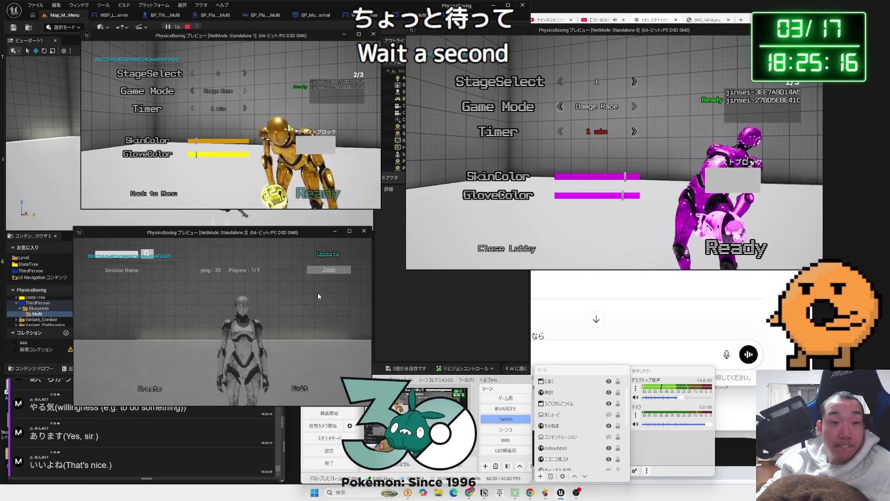
Join from Standalone 2 with black skin and red gloves, then ready all players to load the match.
left_click(319, 270)
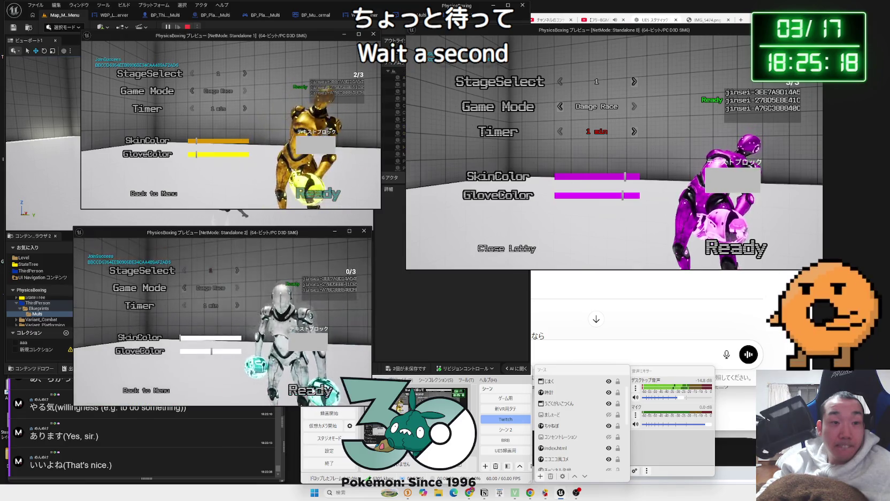
left_click(310, 390)
mouse_move(224, 338)
left_mouse_down()
mouse_move(244, 338)
mouse_move(243, 351)
left_mouse_up()
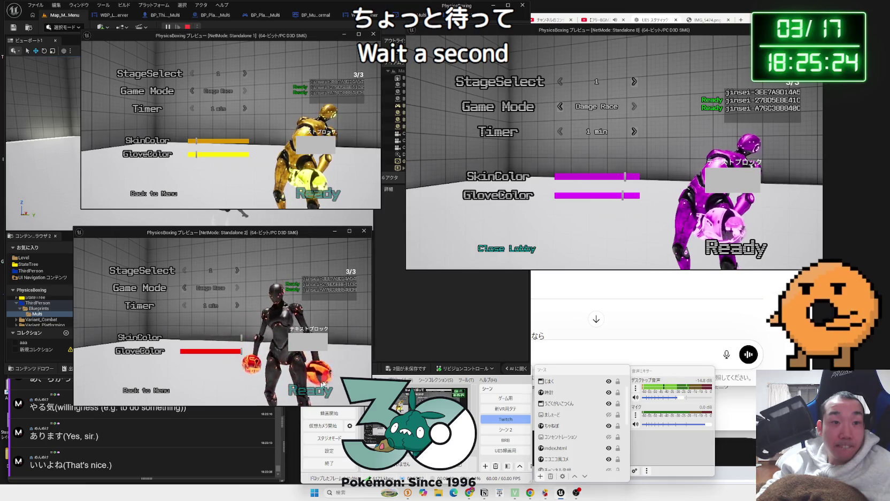
left_click(734, 248)
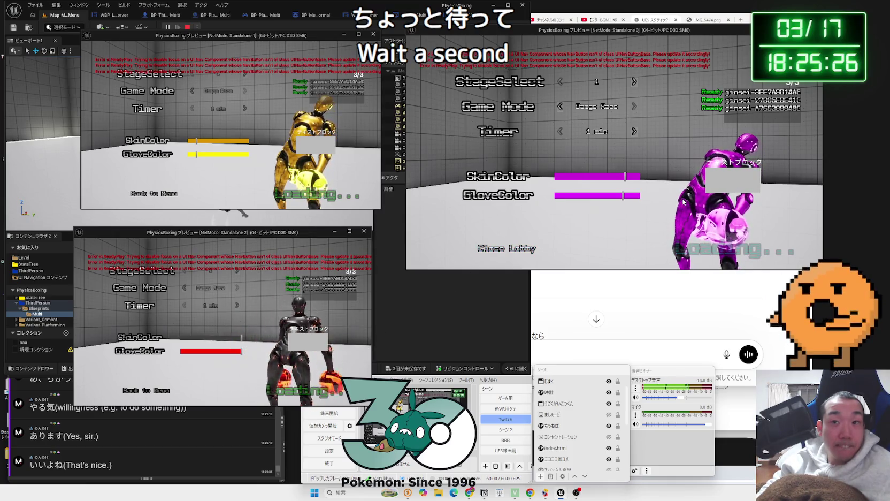
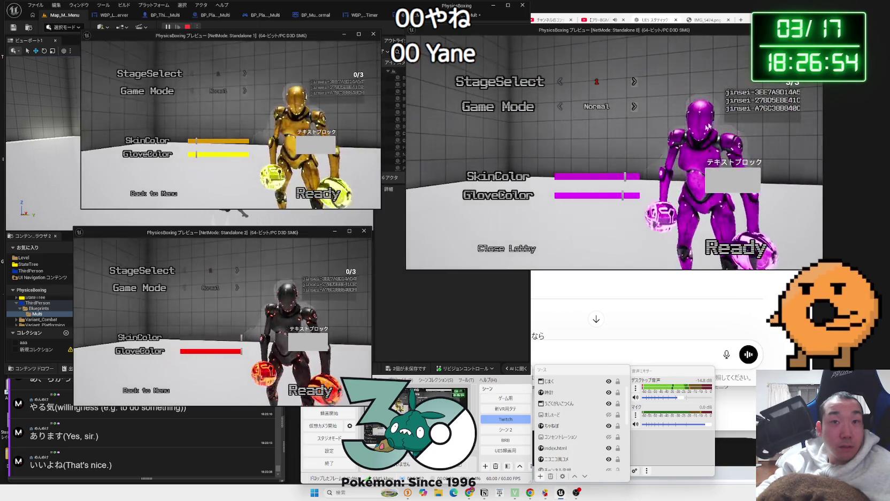
Leave the lobby and exit the game in the PIE preview windows.
left_click(498, 259)
left_click(643, 215)
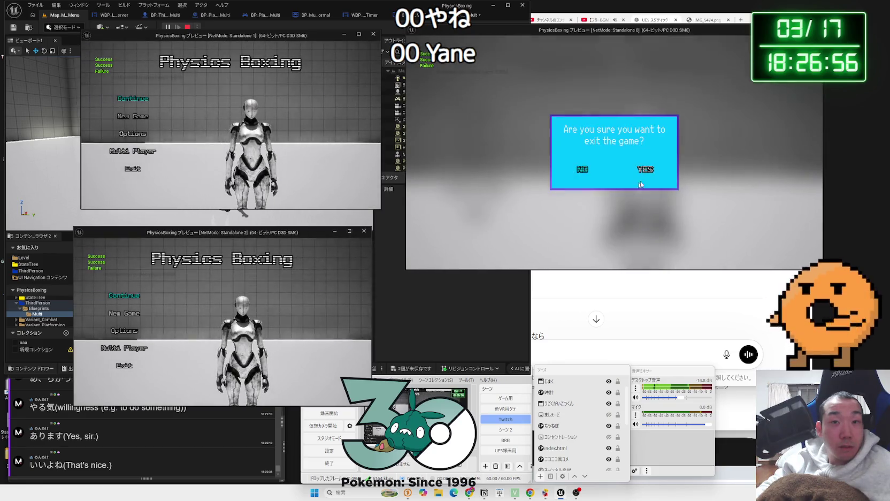
left_click(657, 166)
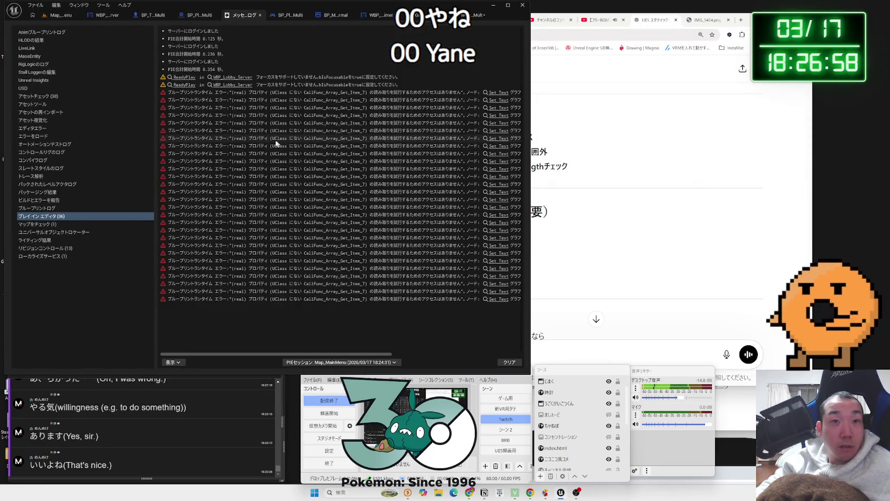
Paste a blueprint runtime error from the Message Log into ChatGPT and send it.
left_click(268, 140)
left_click(612, 356)
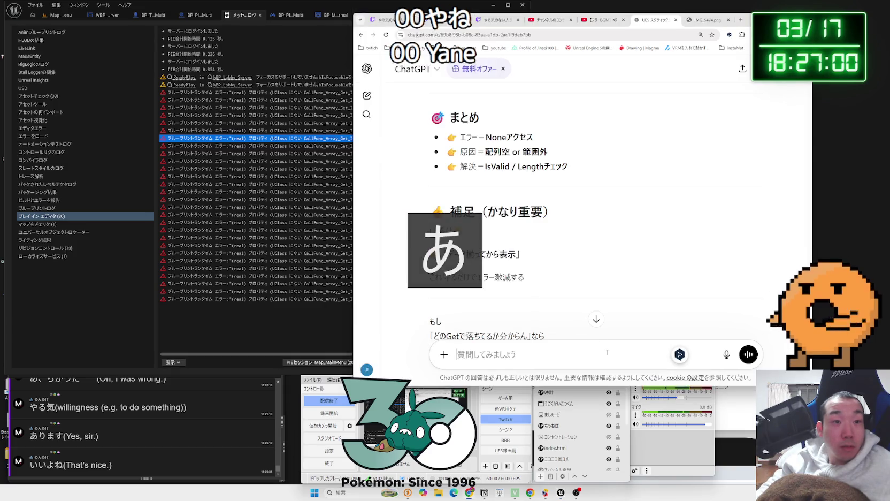
type("ブループリントランタイム エラー:\"(real) プロパティ (UClass にない CallFunc_Array_Get_Item_7) の読み取りを試行するためのアクセスはありません\"。ノード: Set Text グラフ: EventGraph 関数: Execute Ubergraph WBP Result Mult ブループリント: WBP_Result_Mult")
key("Return")
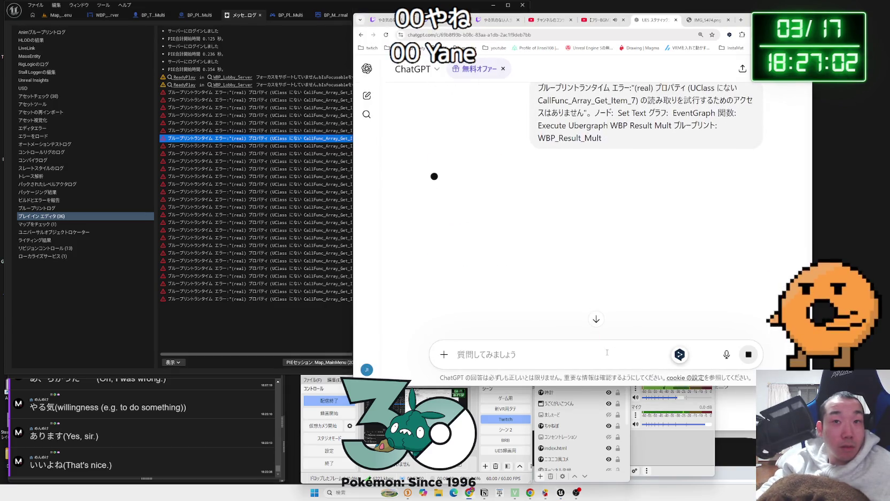
Check the other errors, read ChatGPT's CallFunc_Array_Get_Item_7 diagnosis, then return to the player controller.
left_click(342, 207)
left_click(342, 169)
left_click(342, 179)
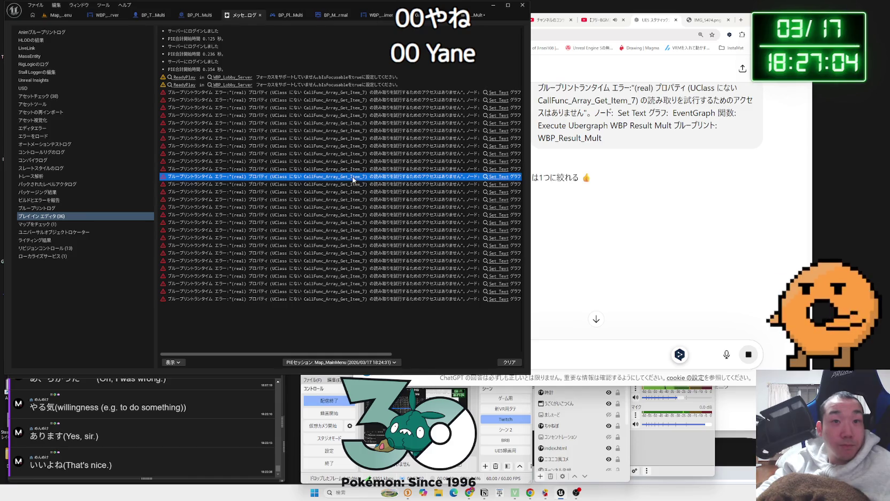
left_click(607, 209)
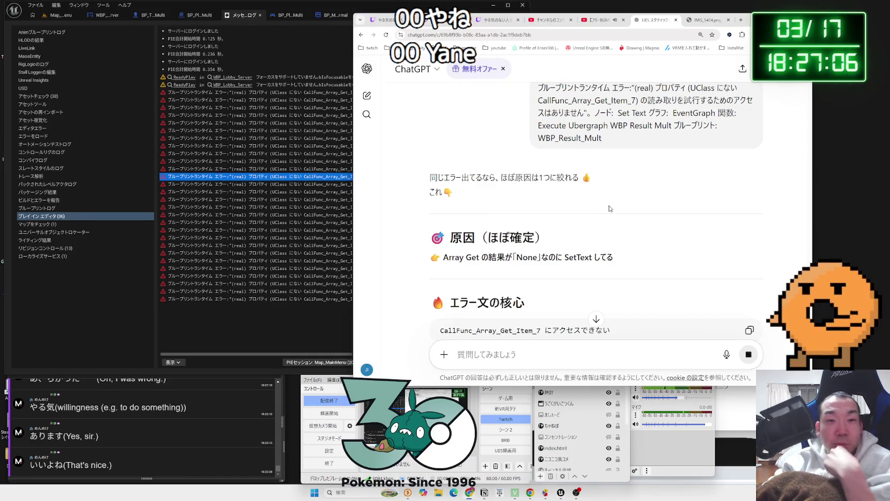
scroll(609, 208, "down", 3)
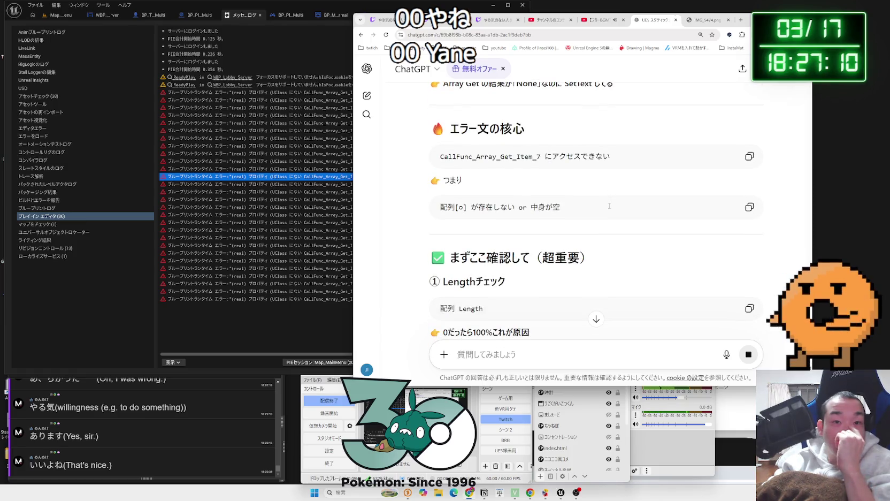
scroll(609, 206, "down", 3)
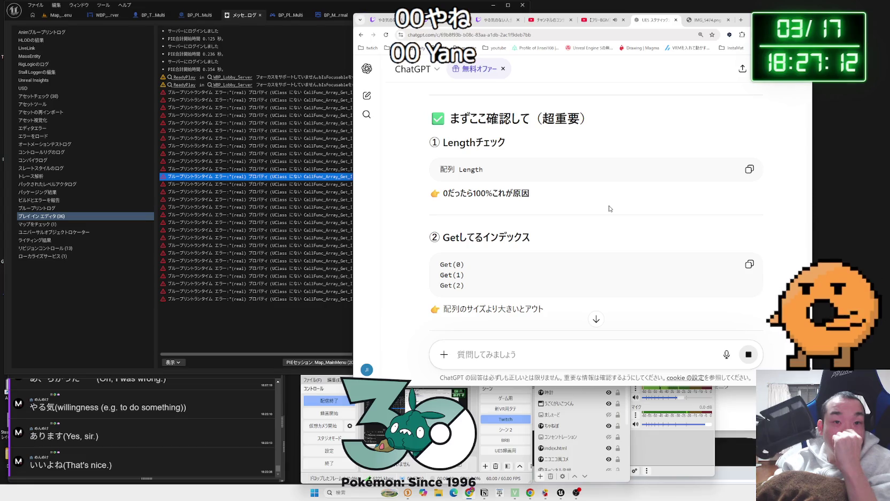
scroll(610, 208, "down", 2)
scroll(604, 207, "down", 2)
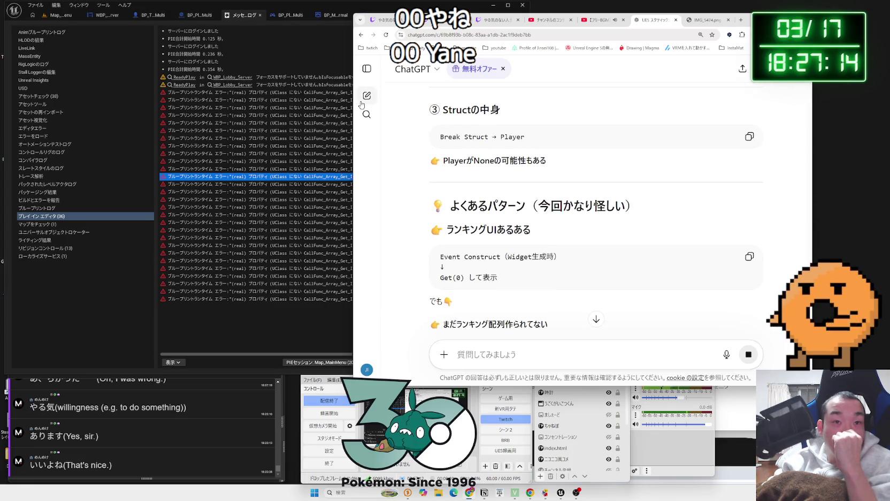
left_click(289, 14)
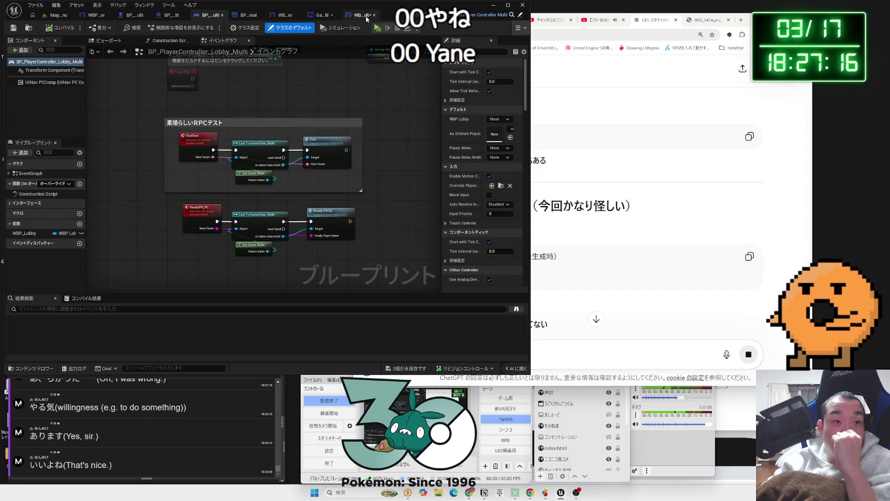
Inspect the WBP_Result_Multi ranking graph around the 4Name getter and the damage loop.
left_click(366, 17)
scroll(219, 169, "down", 3)
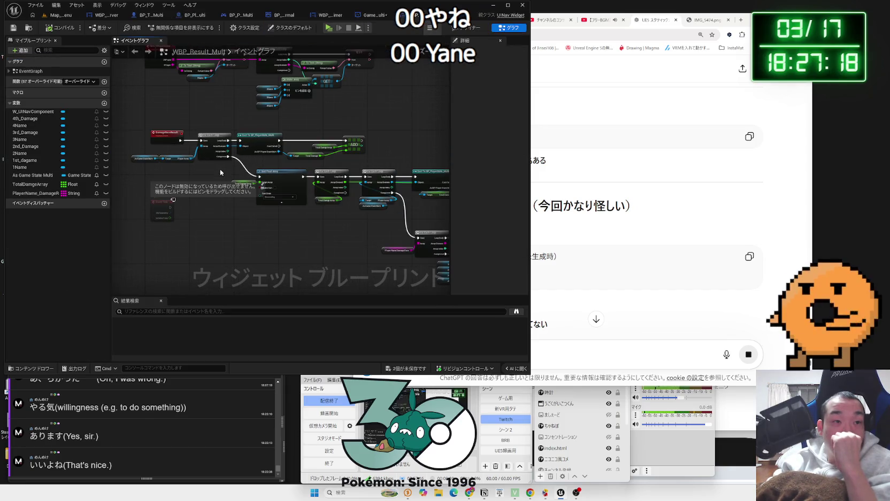
scroll(261, 155, "up", 3)
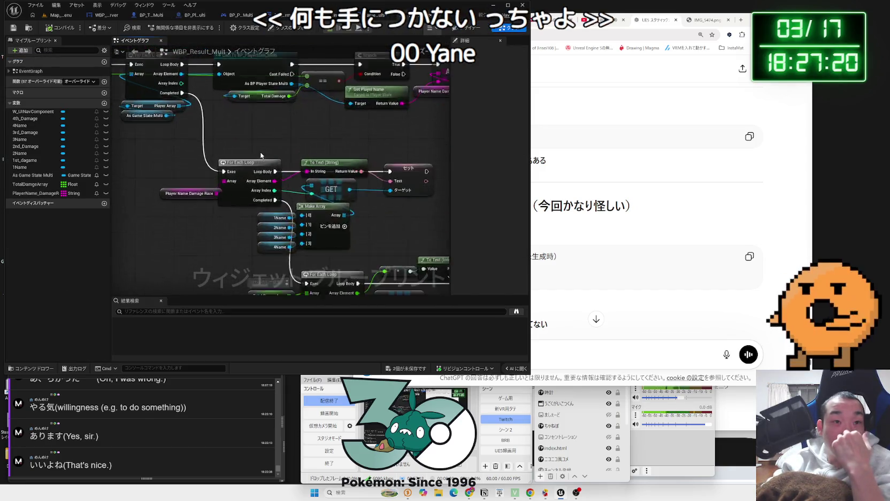
scroll(262, 155, "down", 2)
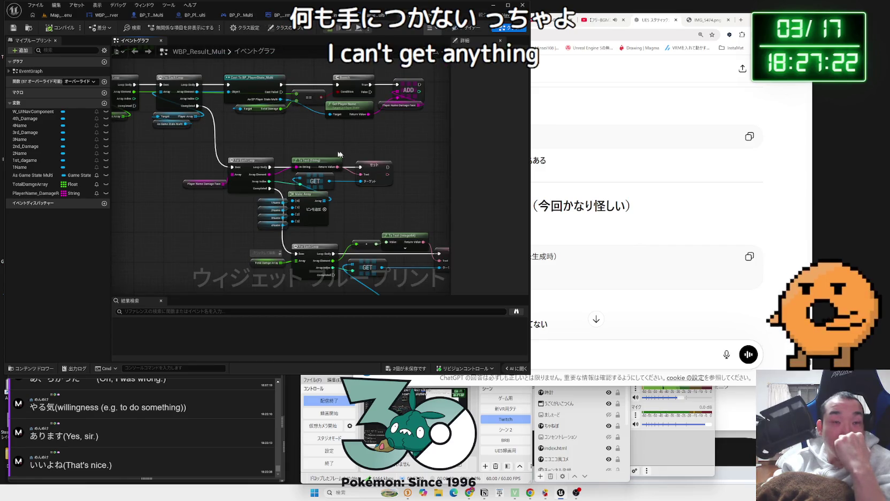
scroll(339, 154, "up", 2)
scroll(361, 160, "down", 3)
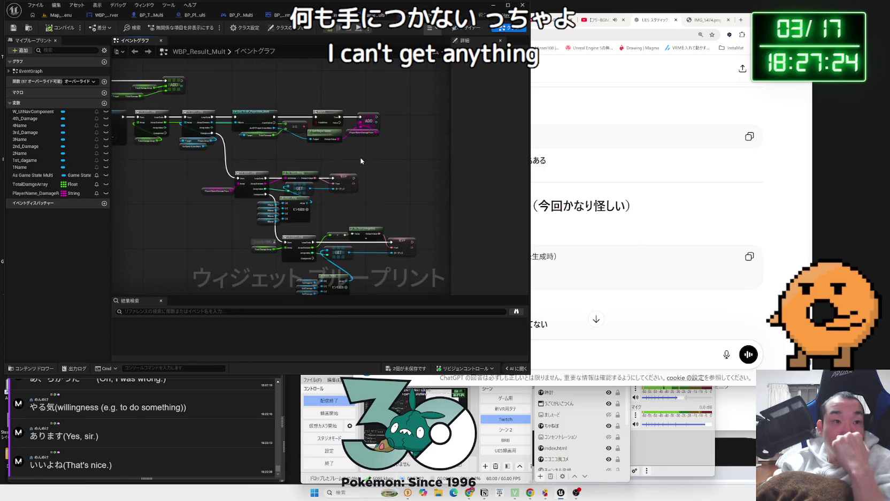
scroll(356, 147, "up", 3)
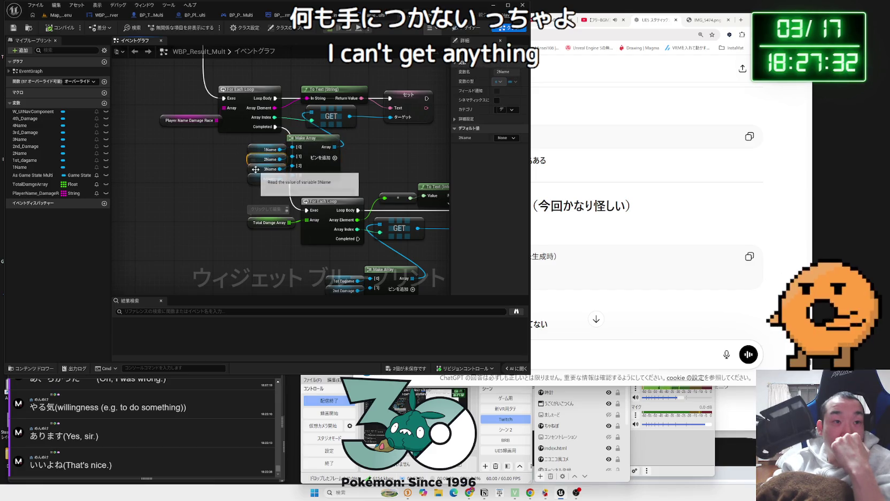
left_click(254, 183)
left_click_drag(247, 198, 177, 126)
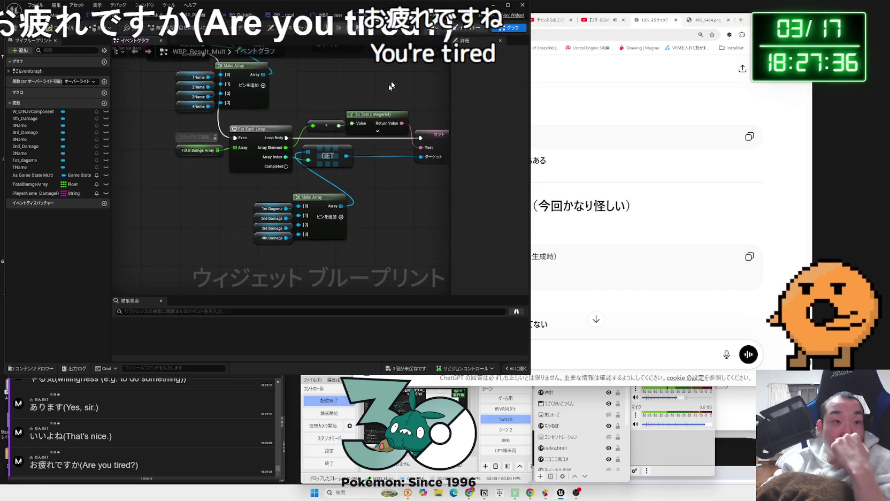
Check the 1st_dagame and 2nd_Damage text widgets and the second ranking row in Designer.
left_click(468, 27)
left_click(48, 289)
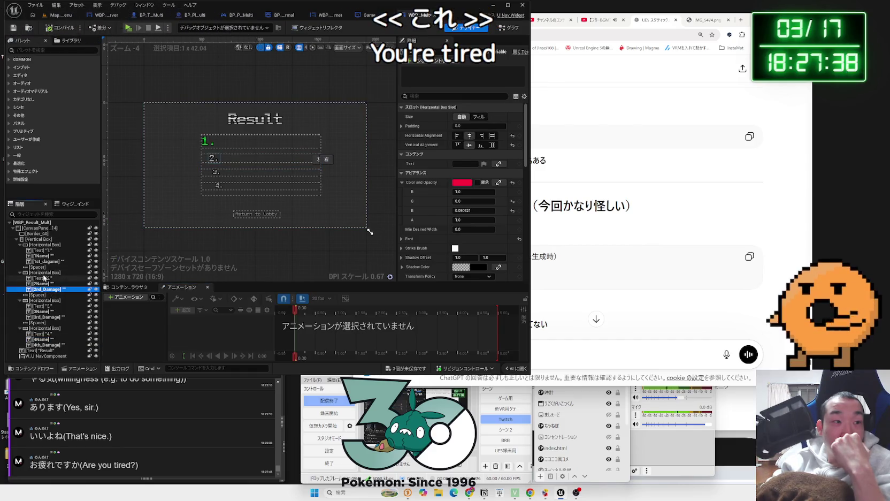
left_click(44, 261)
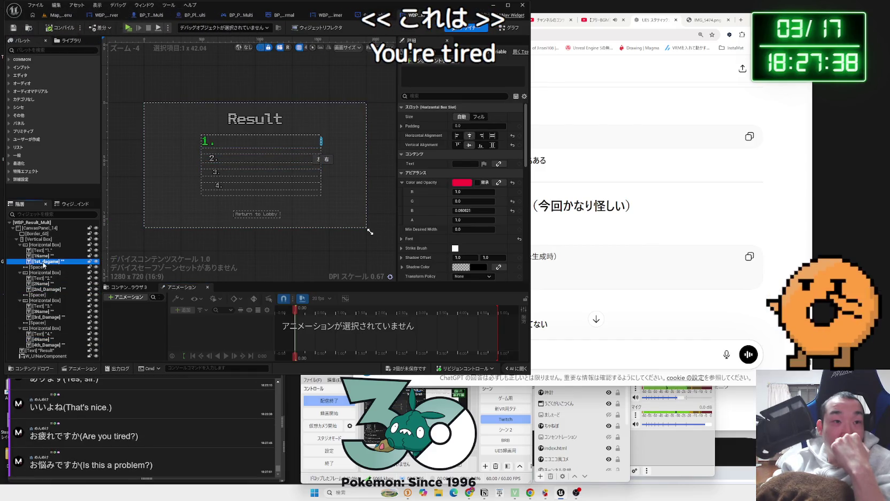
left_click(49, 289)
left_click(47, 273)
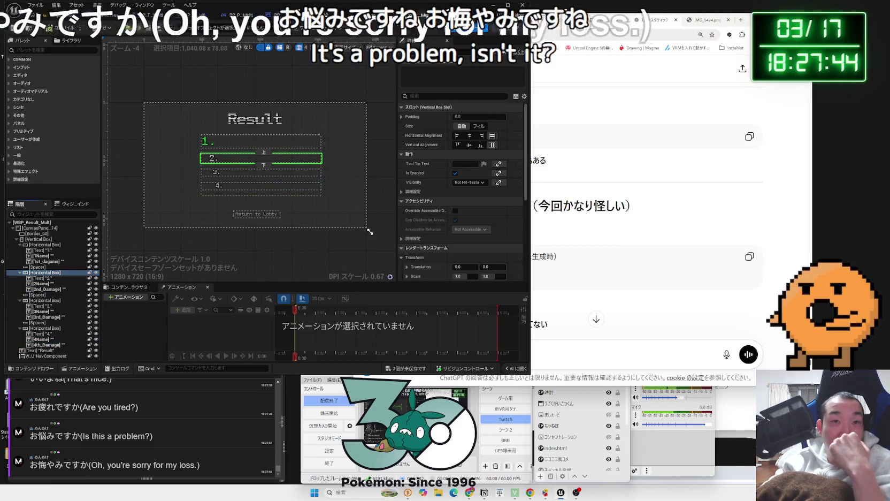
Save both pending assets from the widget graph, then switch to the GameState_Multi graph.
left_click(514, 28)
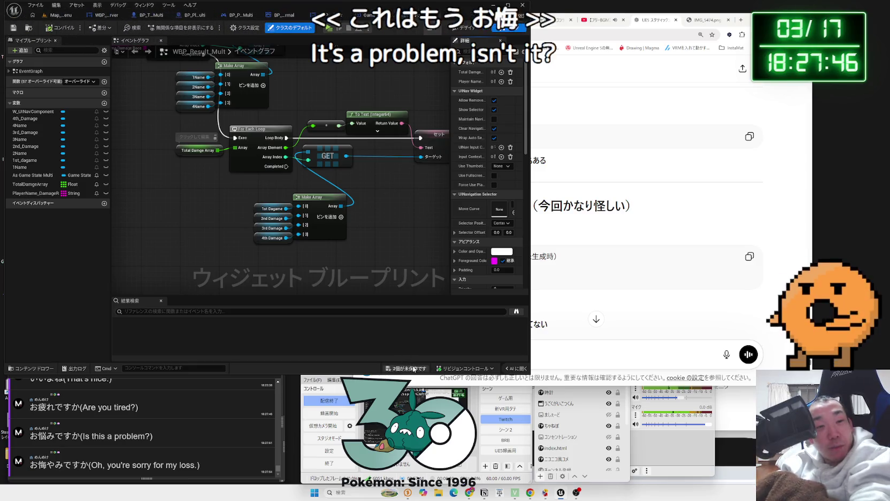
key("ctrl+shift+s")
left_click(477, 325)
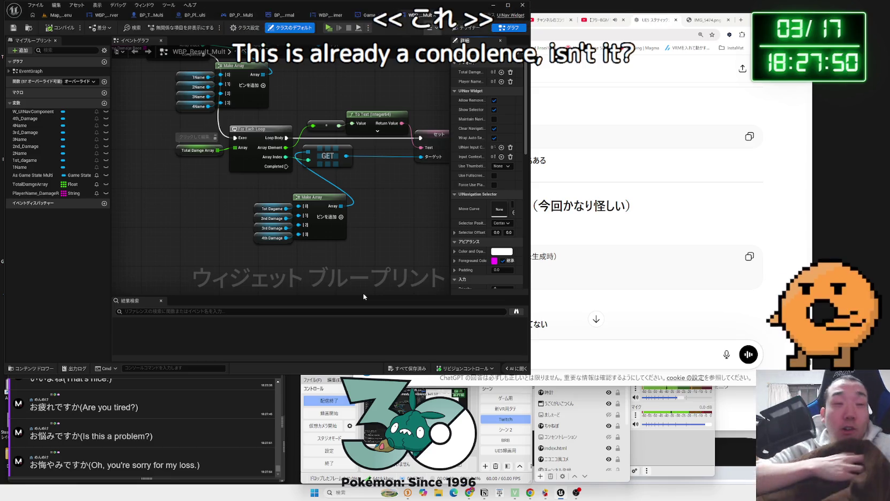
scroll(408, 244, "down", 3)
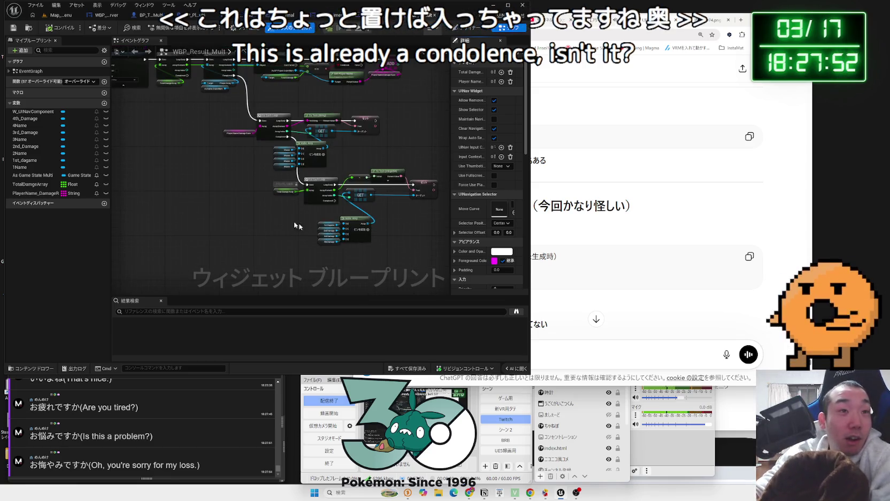
mouse_move(396, 221)
left_mouse_down()
mouse_move(217, 93)
mouse_move(388, 216)
left_mouse_up()
right_click(258, 91)
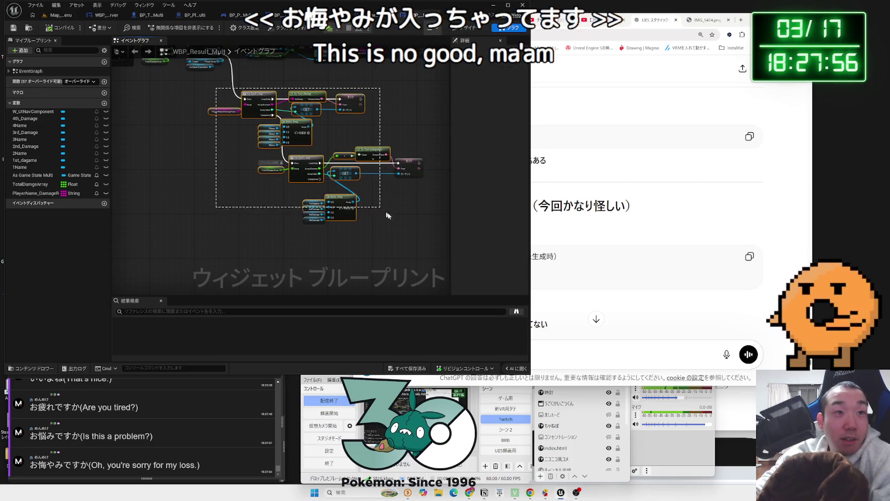
scroll(328, 174, "down", 2)
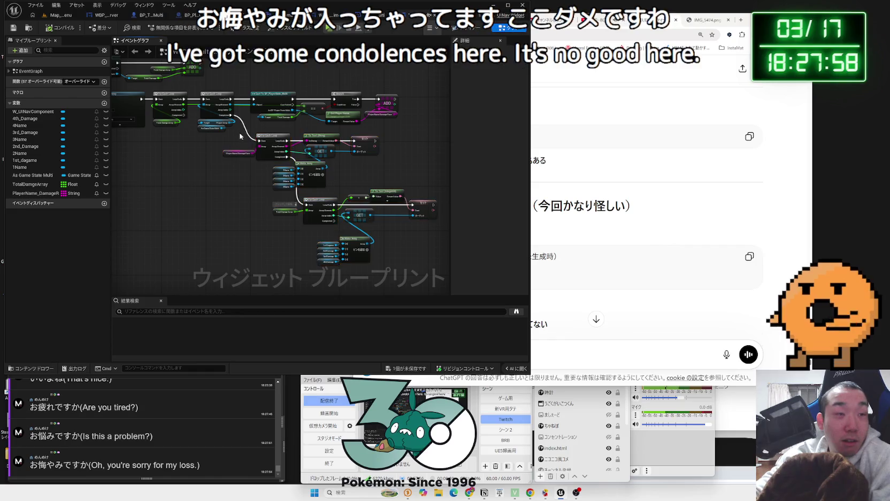
scroll(436, 245, "up", 2)
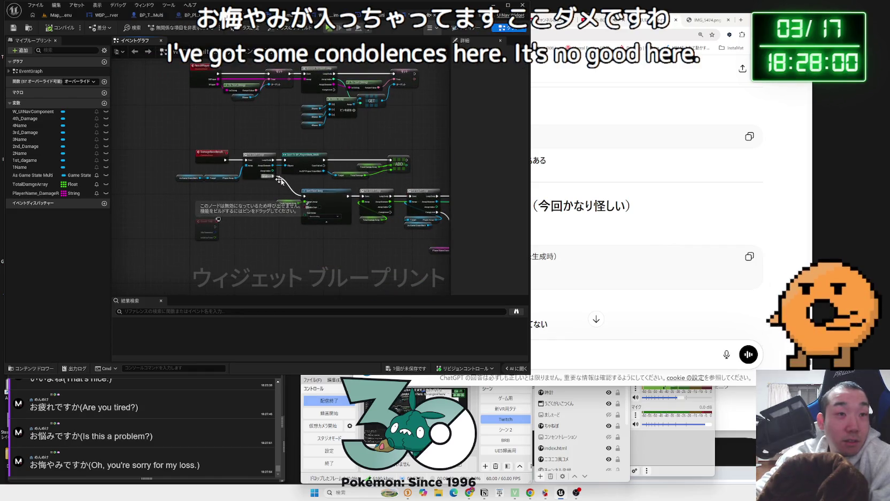
left_click(396, 16)
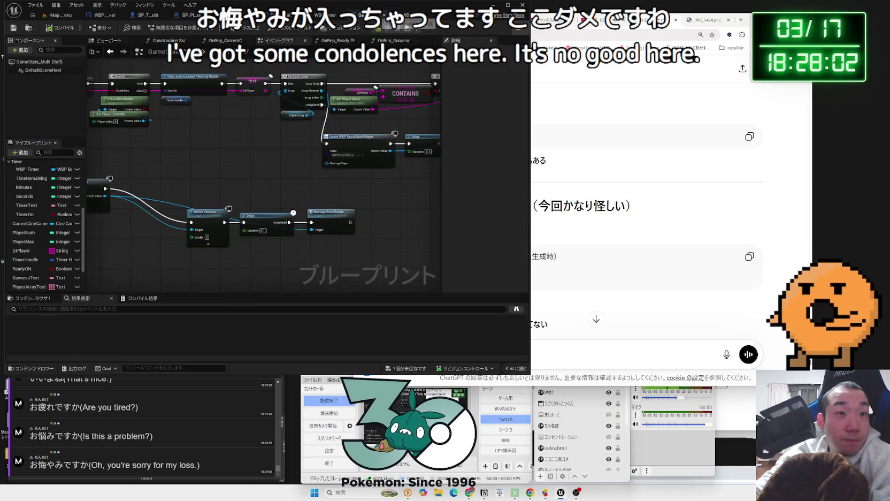
Move the widget creation chain below TimerResult and add a Get Player Array node.
mouse_move(192, 146)
left_mouse_down()
mouse_move(260, 184)
mouse_move(439, 221)
left_mouse_up()
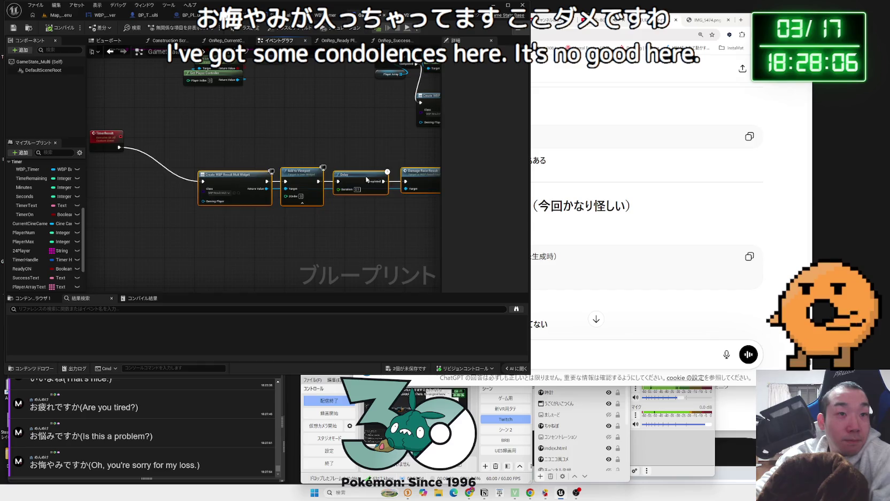
left_click_drag(367, 179, 371, 255)
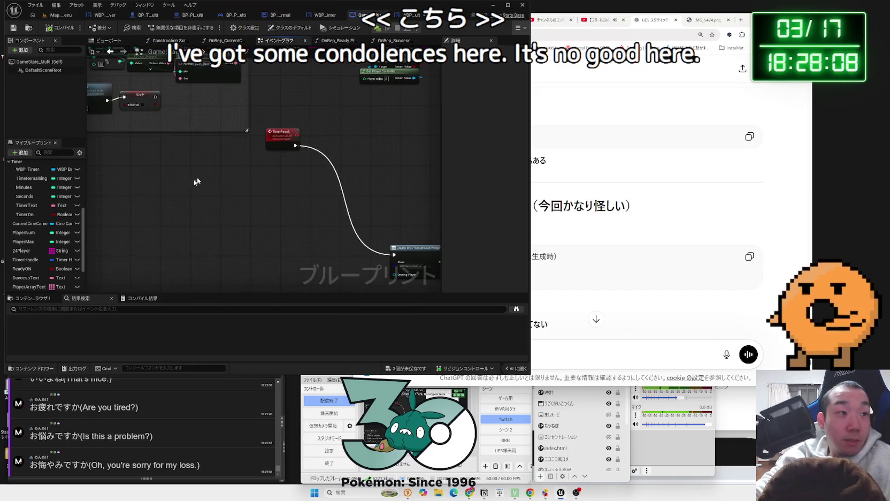
right_click(269, 170)
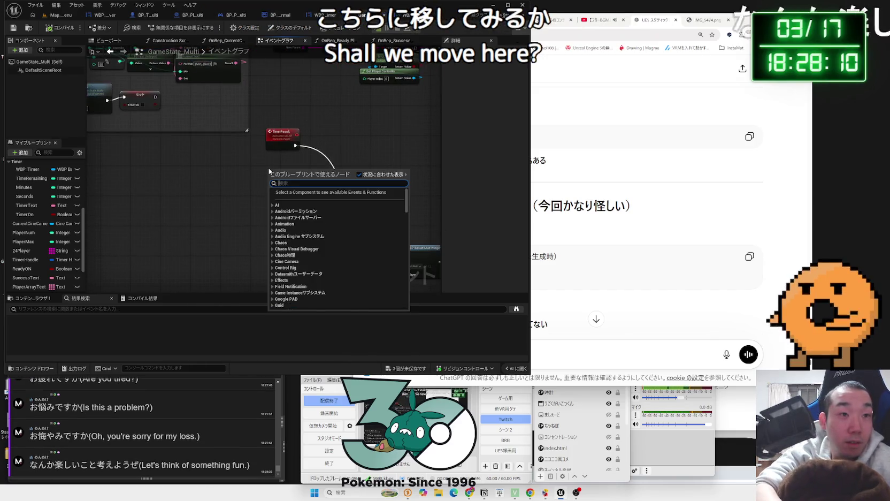
type("player a")
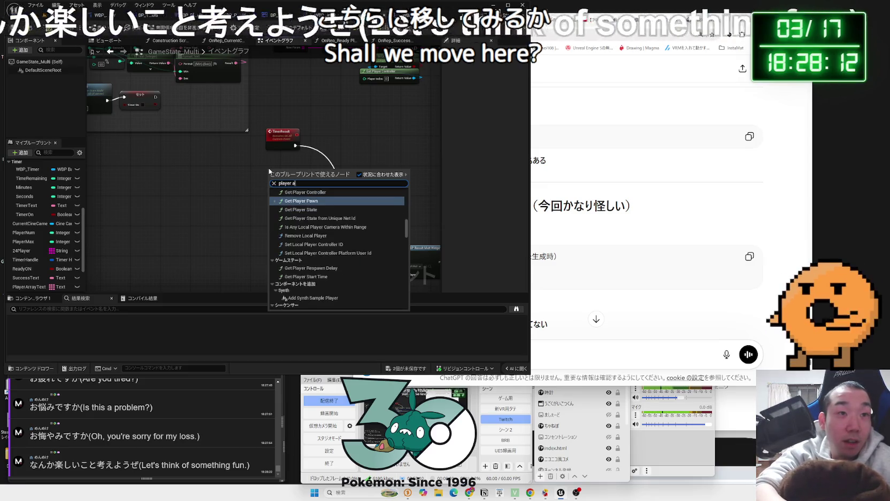
type("rray")
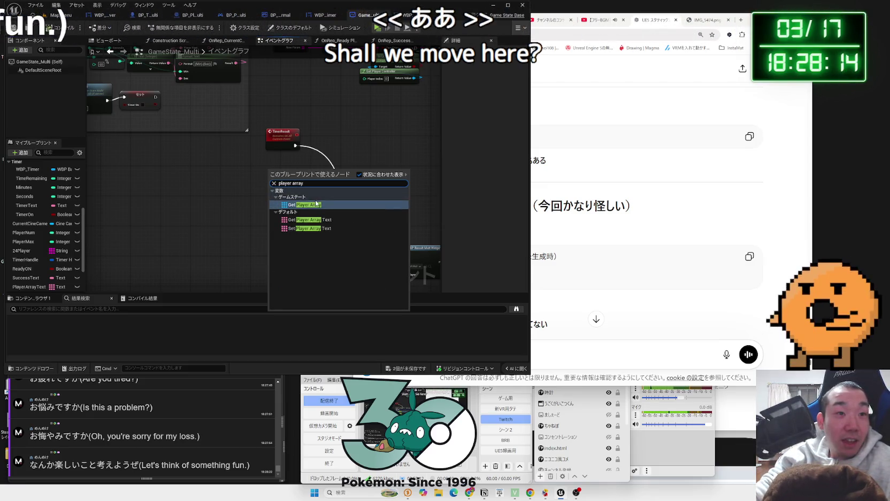
left_click(315, 204)
left_click(319, 206)
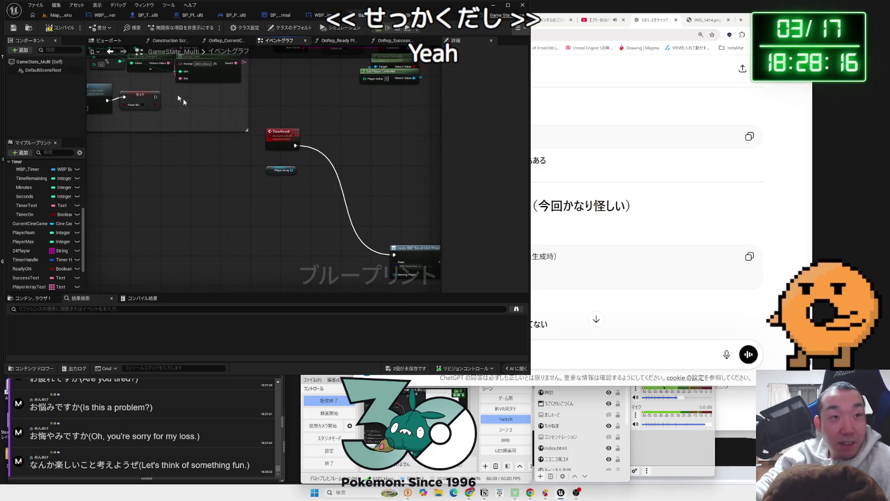
Save GameState_Multi and WBP_Result_Multi, then open a new Chrome tab.
left_click(415, 367)
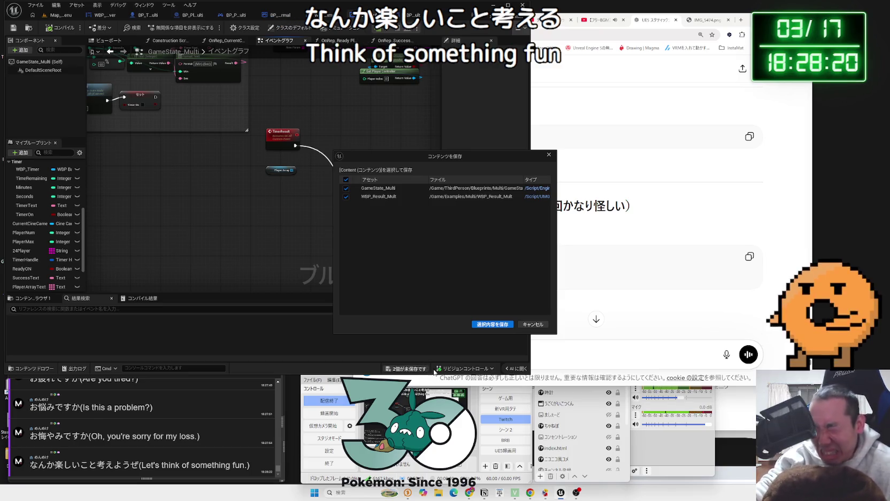
left_click(482, 327)
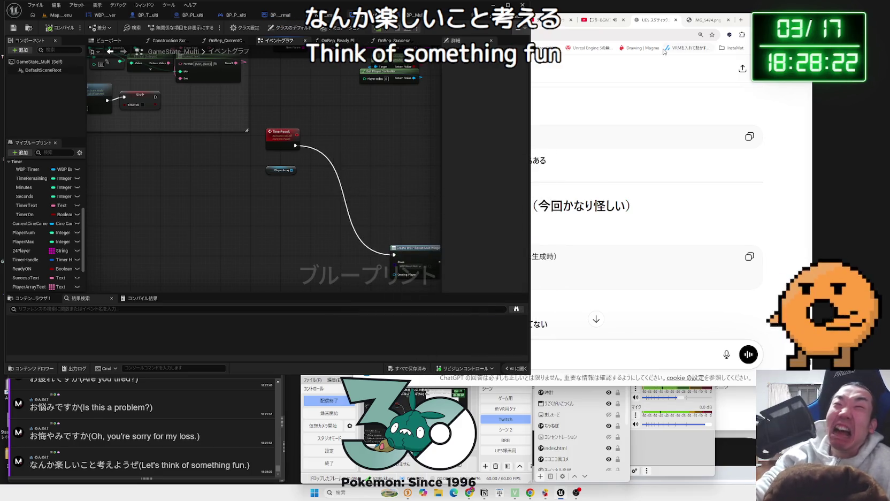
left_click(741, 20)
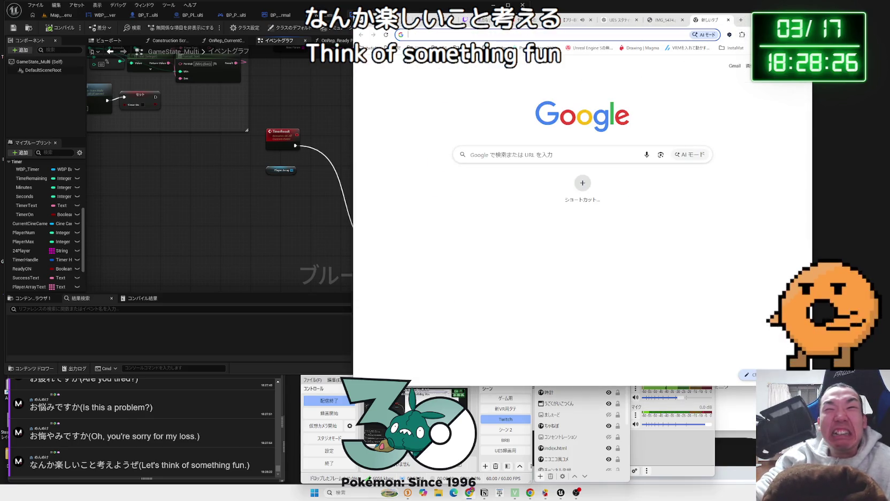
Go to X from the bookmarks and open the trending undercooked McDonald's double-beef burger post.
left_click(802, 48)
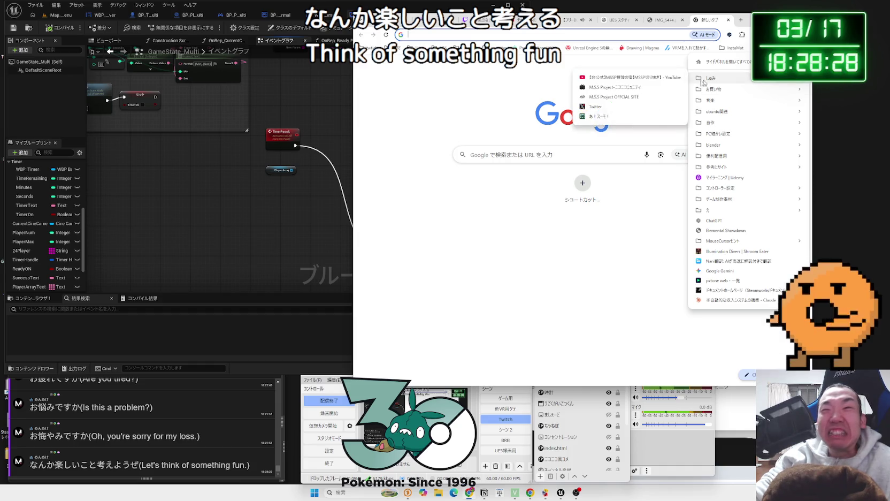
left_click(619, 106)
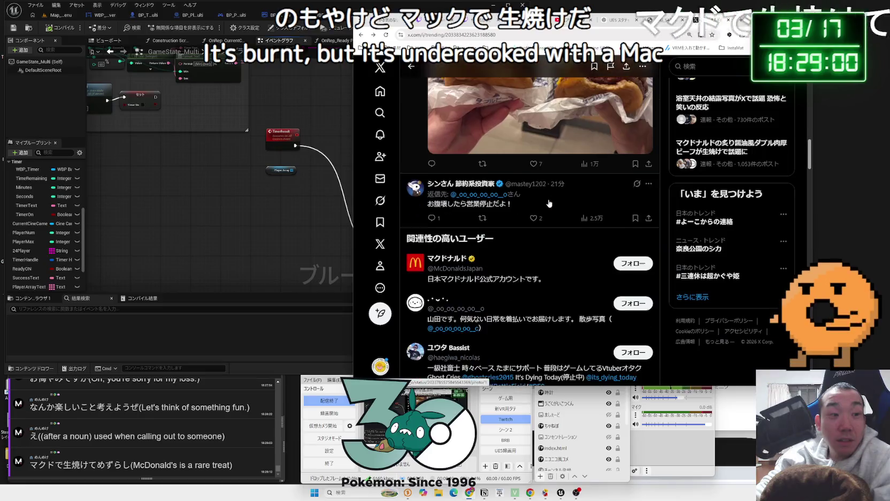
scroll(548, 203, "down", 5)
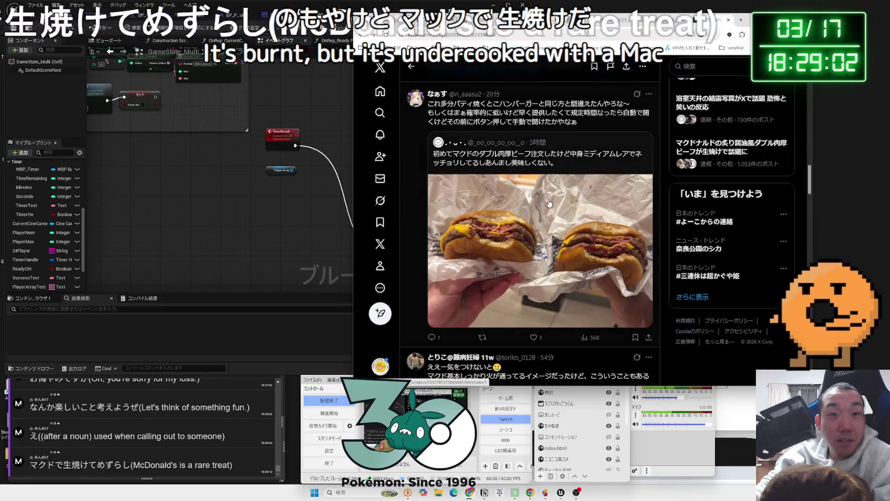
scroll(549, 204, "down", 10)
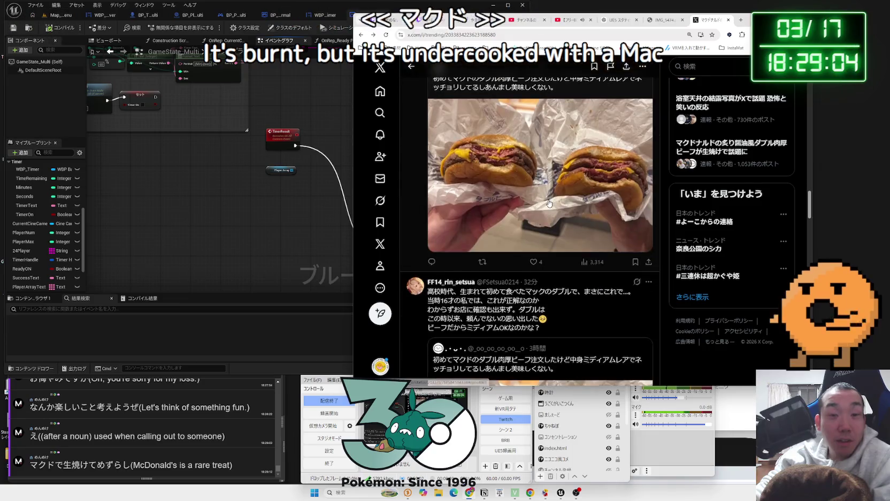
scroll(549, 203, "down", 10)
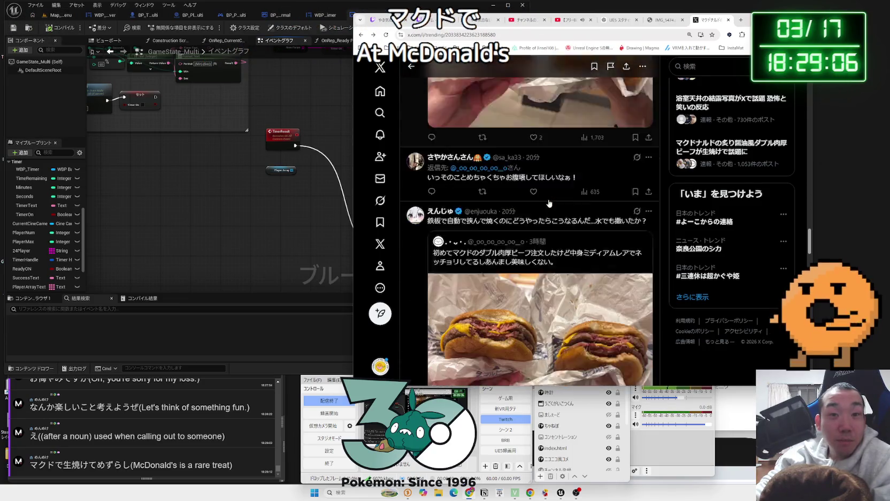
scroll(549, 204, "down", 3)
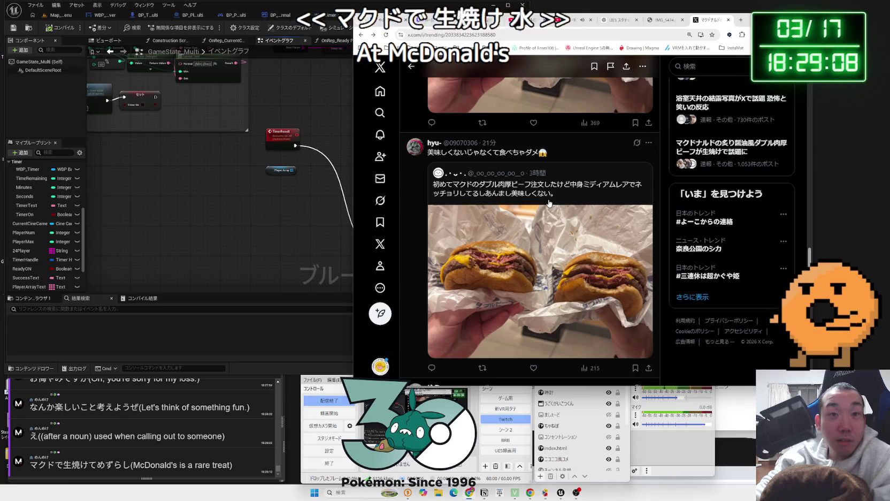
scroll(549, 203, "down", 3)
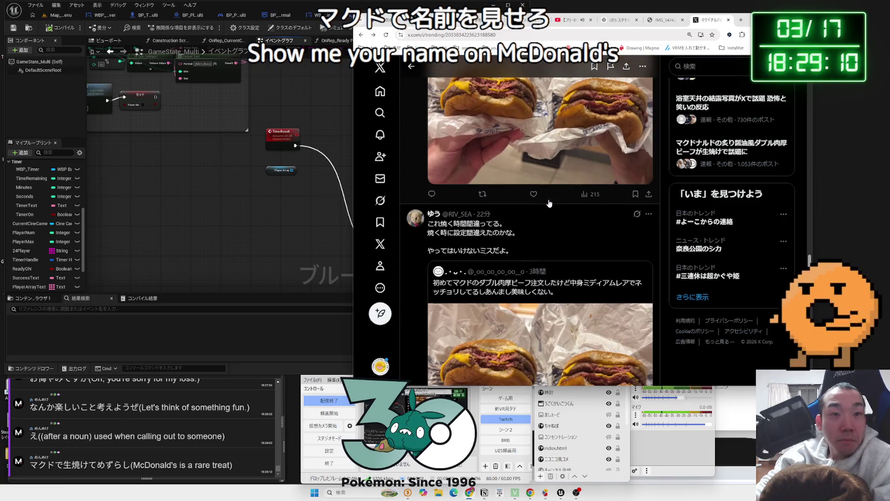
scroll(549, 203, "down", 3)
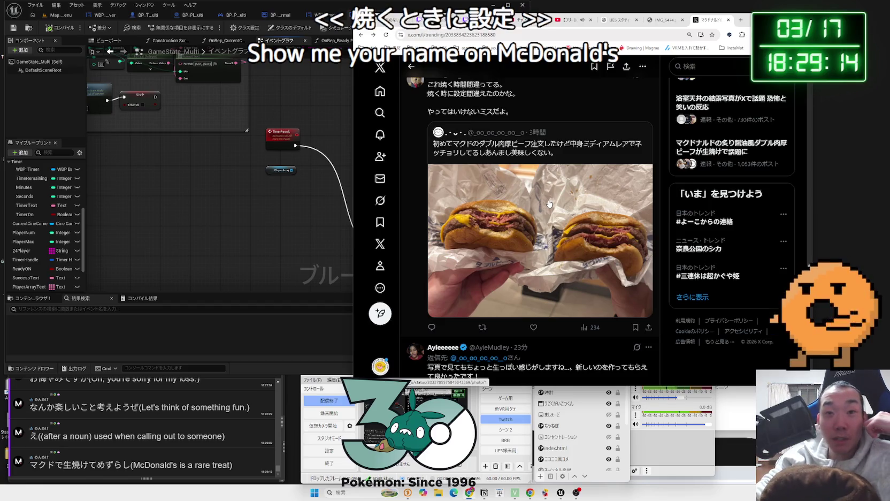
Read down through the burger post's replies, then go back to the home feed.
scroll(549, 203, "down", 2)
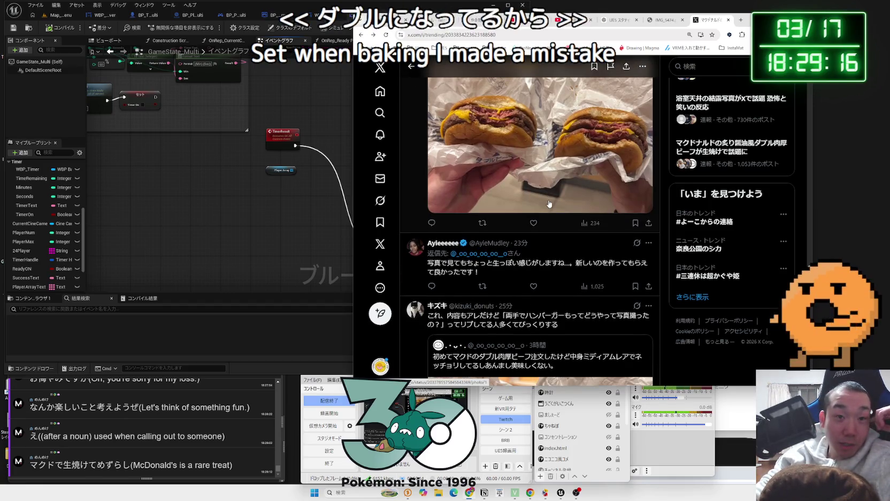
scroll(548, 203, "down", 6)
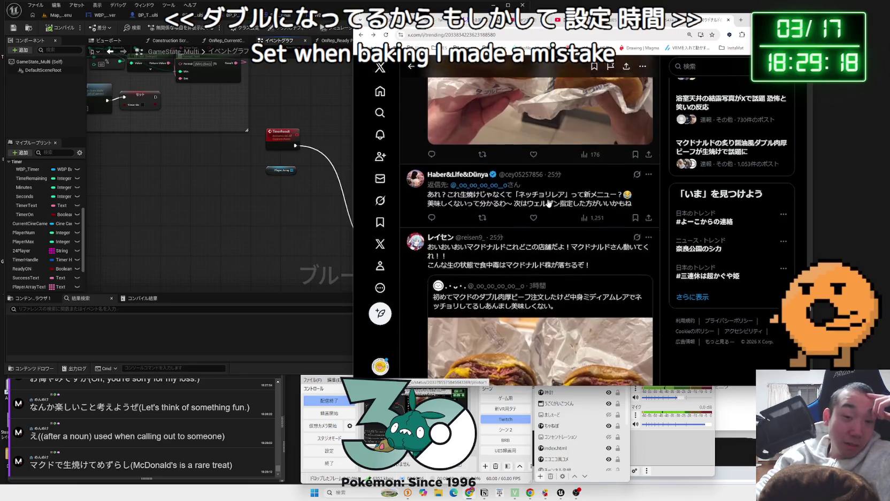
scroll(549, 202, "down", 7)
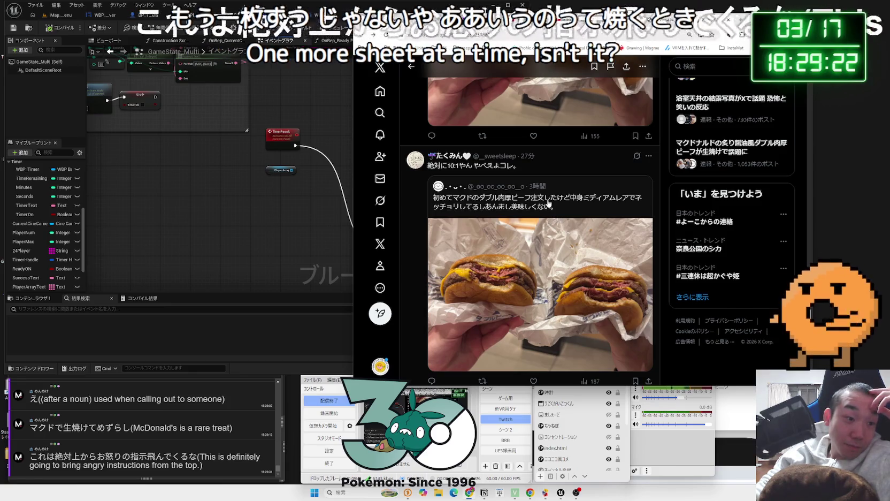
scroll(549, 203, "down", 2)
scroll(548, 203, "down", 10)
scroll(547, 204, "down", 10)
scroll(548, 204, "down", 10)
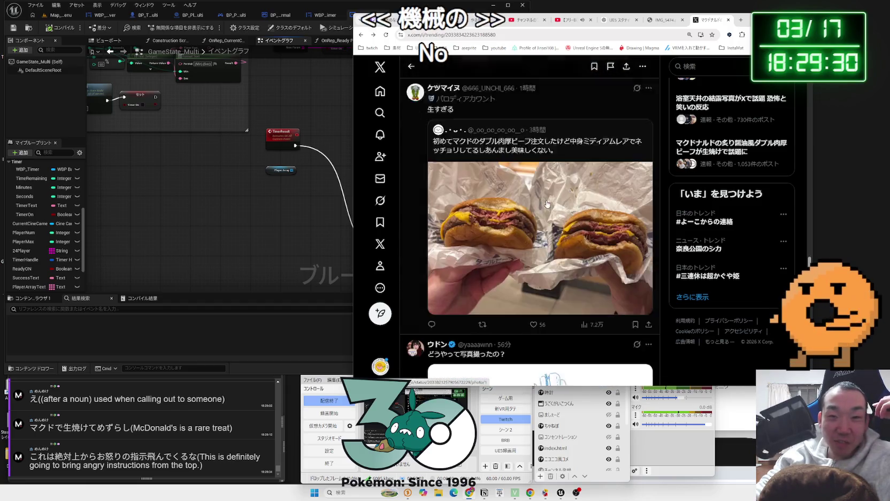
scroll(548, 203, "down", 10)
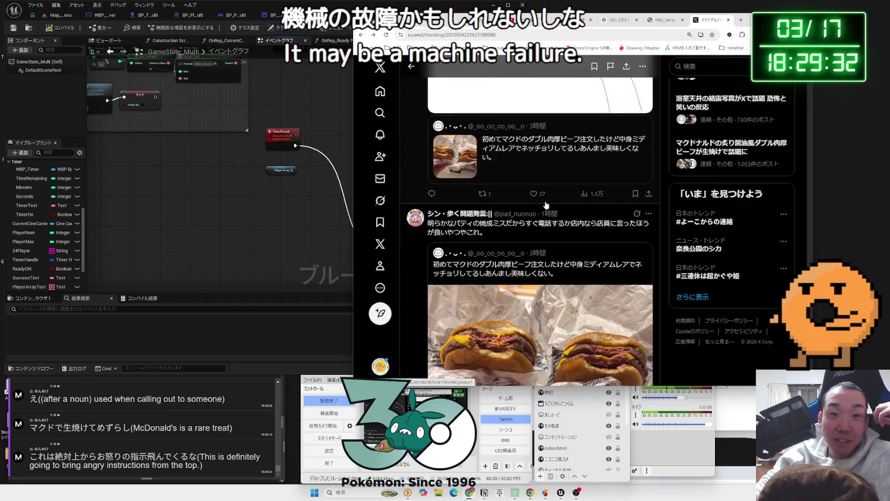
key("alt+Left")
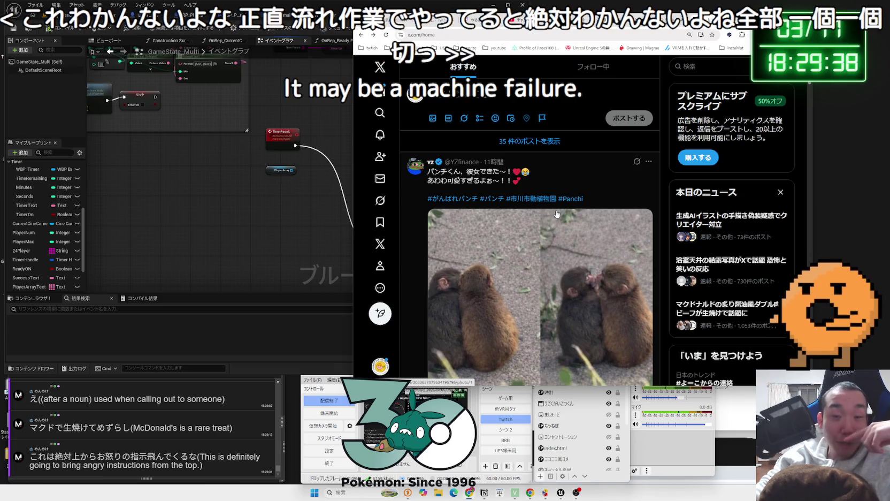
View the Punch-kun monkey couple photo full-size, read its replies, then close the viewer.
scroll(557, 214, "down", 1)
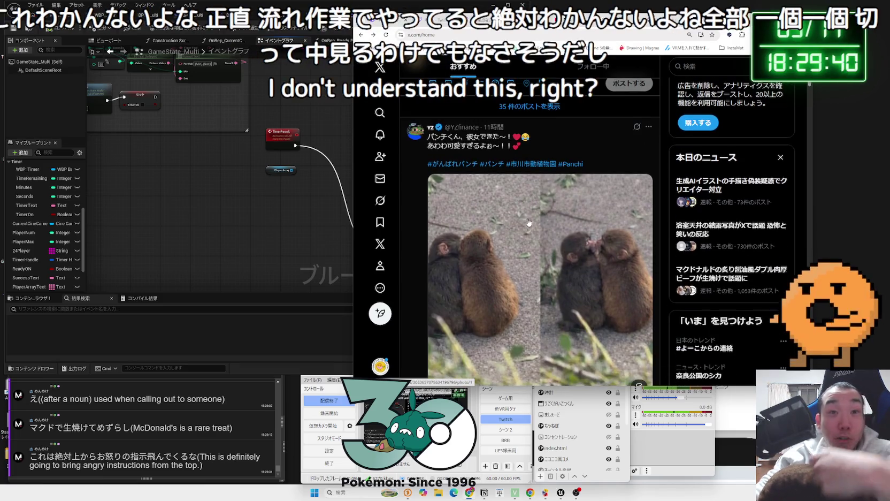
scroll(528, 223, "down", 1)
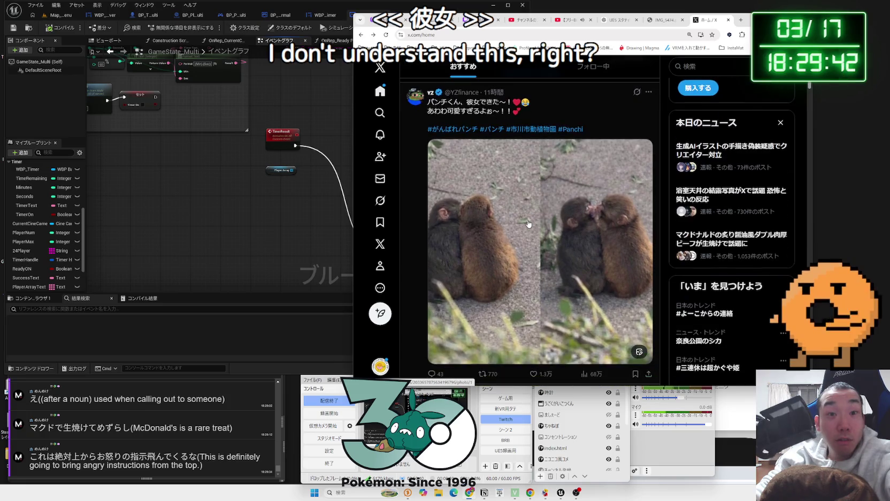
left_click(528, 223)
left_click(528, 223)
left_click(533, 223)
mouse_move(693, 254)
left_mouse_down()
mouse_move(763, 256)
mouse_move(690, 259)
left_mouse_up()
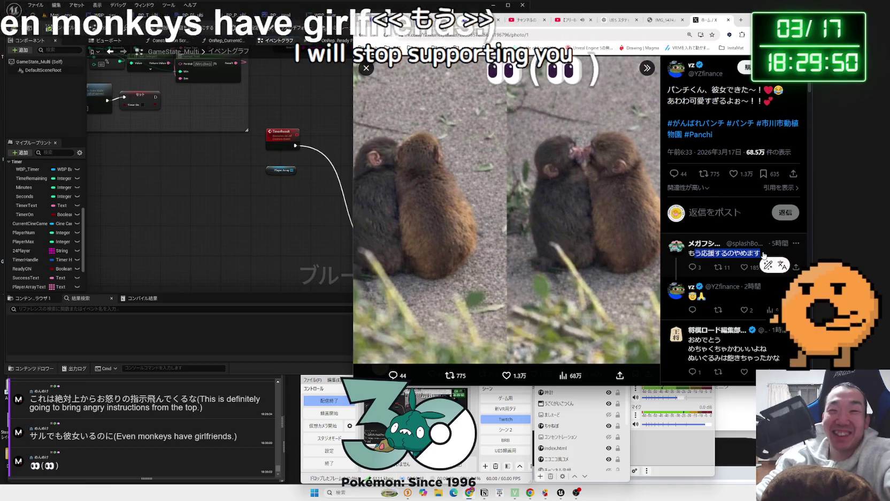
left_click(498, 166)
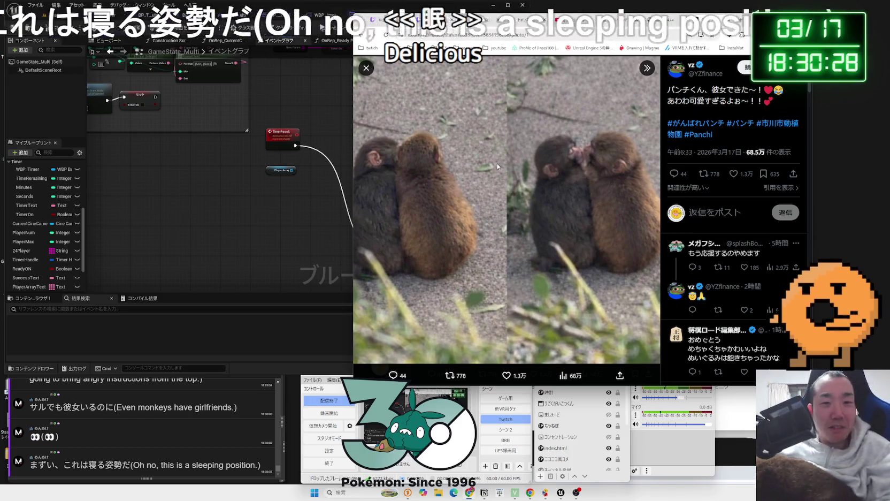
left_click(373, 72)
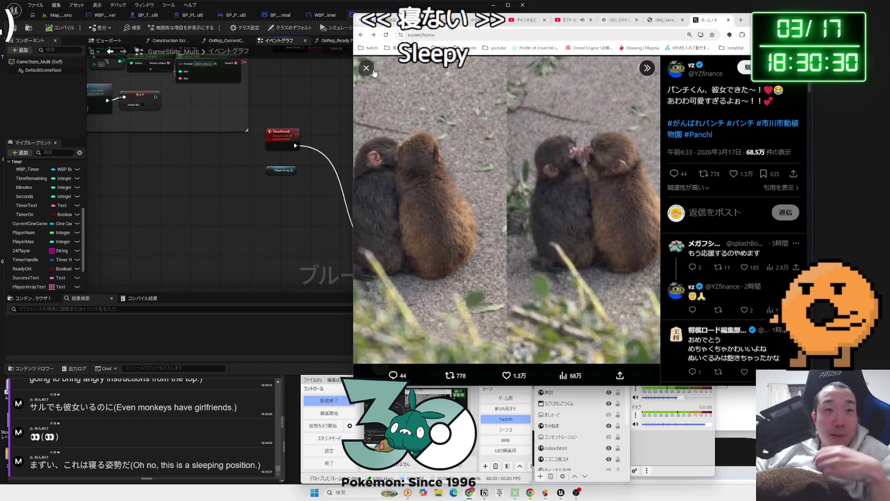
Clear all recent searches in X's search box and confirm.
scroll(534, 160, "down", 5)
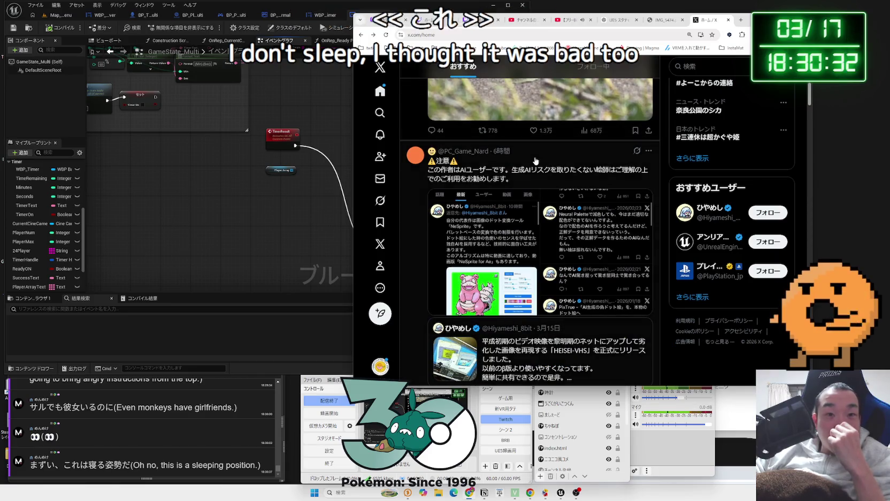
scroll(576, 176, "down", 5)
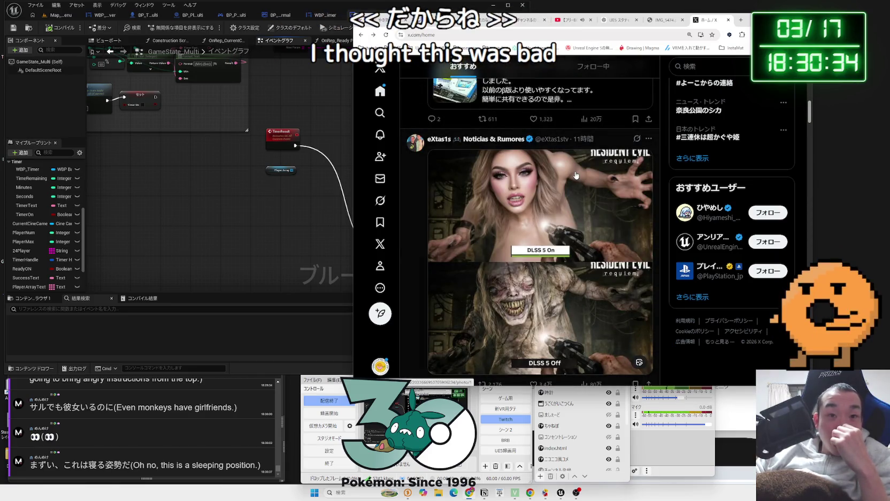
scroll(602, 186, "down", 1)
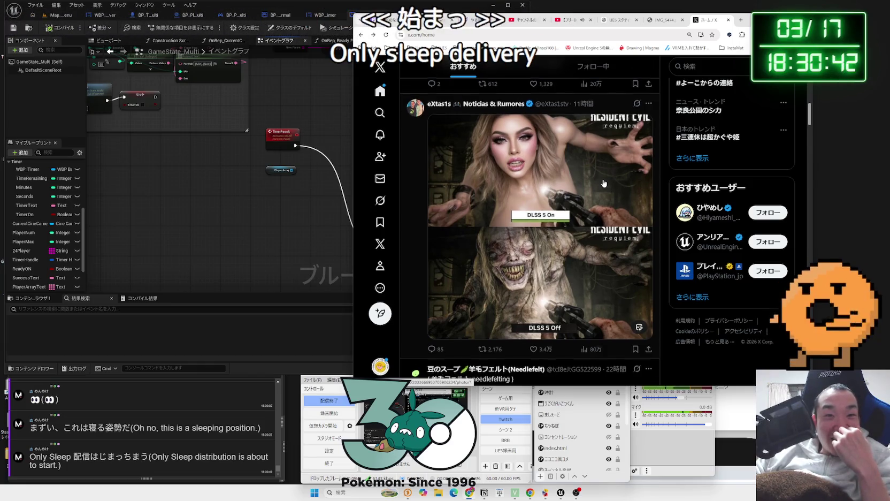
scroll(604, 183, "down", 3)
scroll(604, 184, "up", 3)
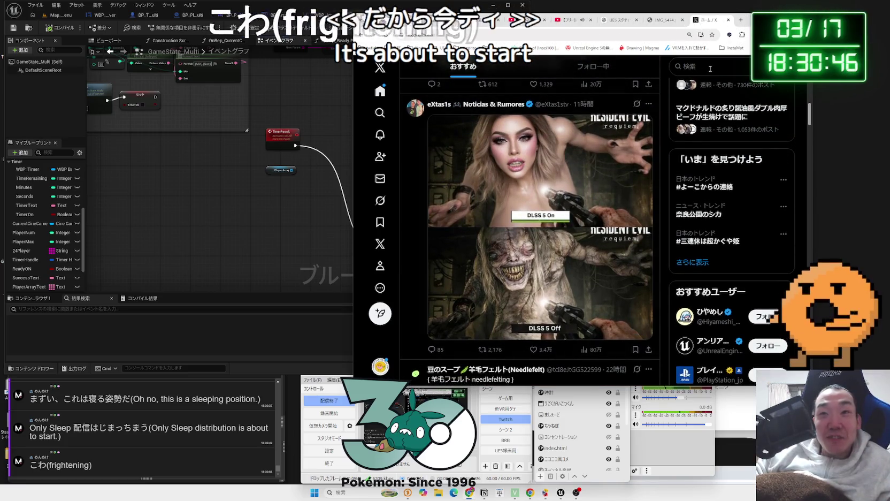
left_click(710, 69)
left_click(773, 80)
left_click(611, 232)
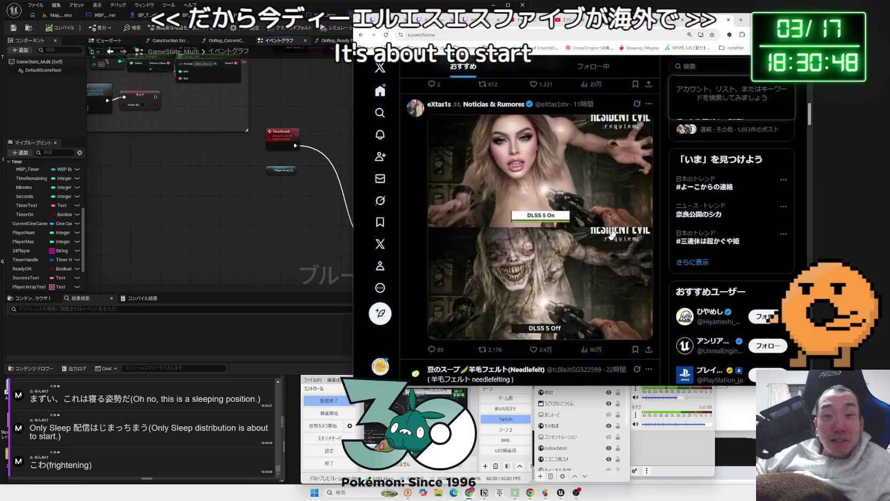
Search X for DLSS5 and scroll to NVIDIA GeForce's DLSS 5 announcement video.
left_click(705, 63)
type("D")
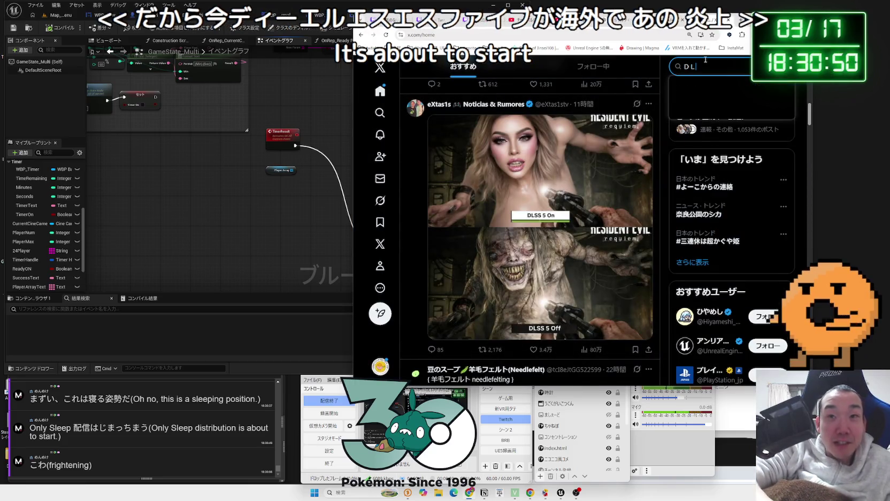
type("LSS4")
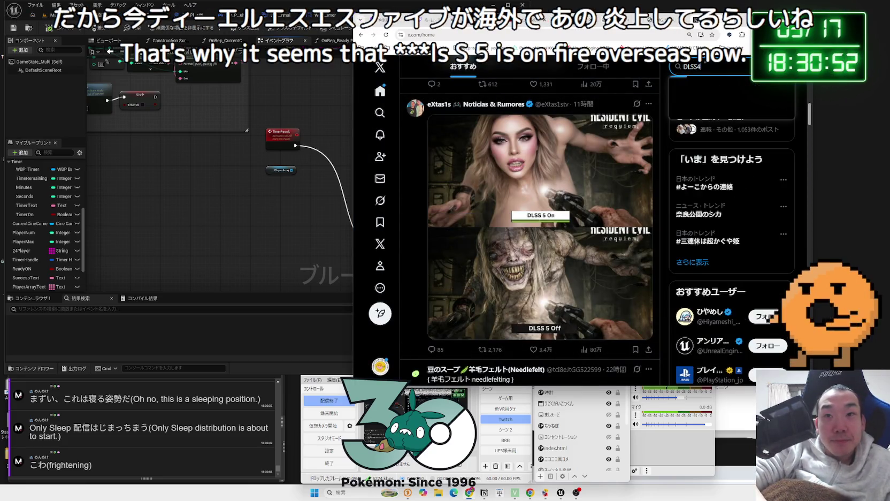
type("5")
key("Return")
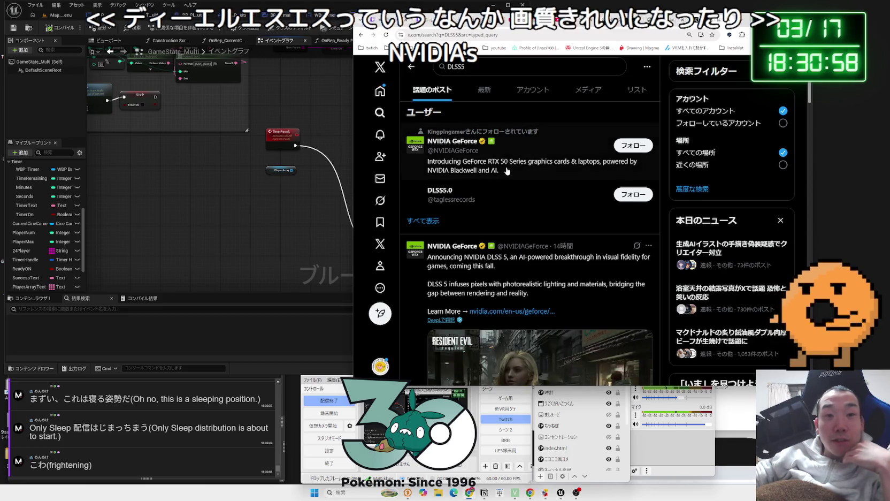
scroll(507, 170, "down", 1)
scroll(507, 171, "down", 3)
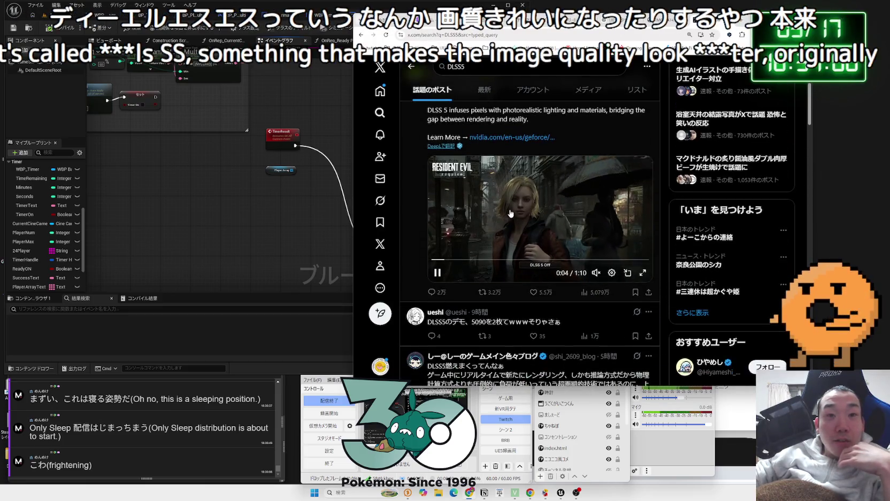
Play the DLSS 5 video full screen, rewinding to rewatch the face comparison.
left_click(642, 271)
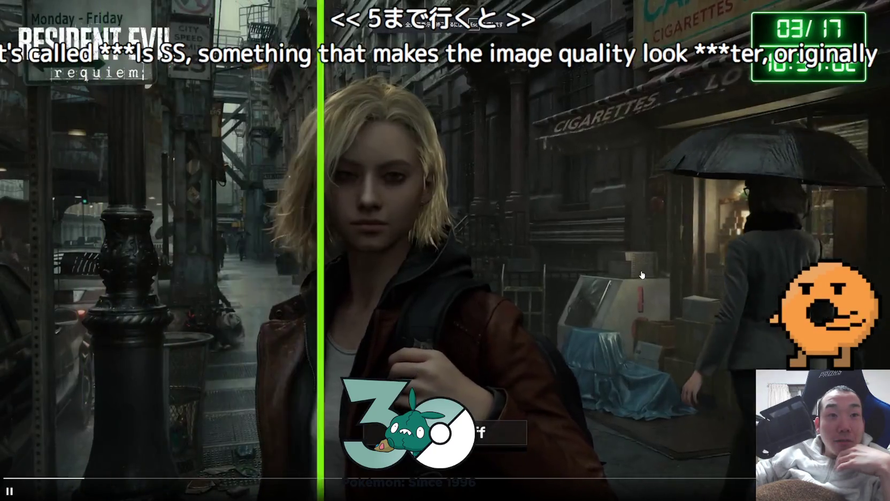
left_click(73, 478)
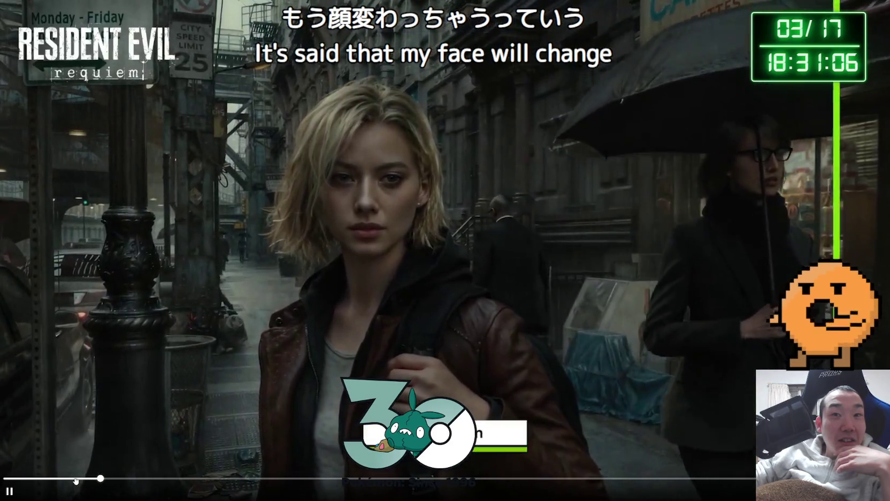
left_click(75, 479)
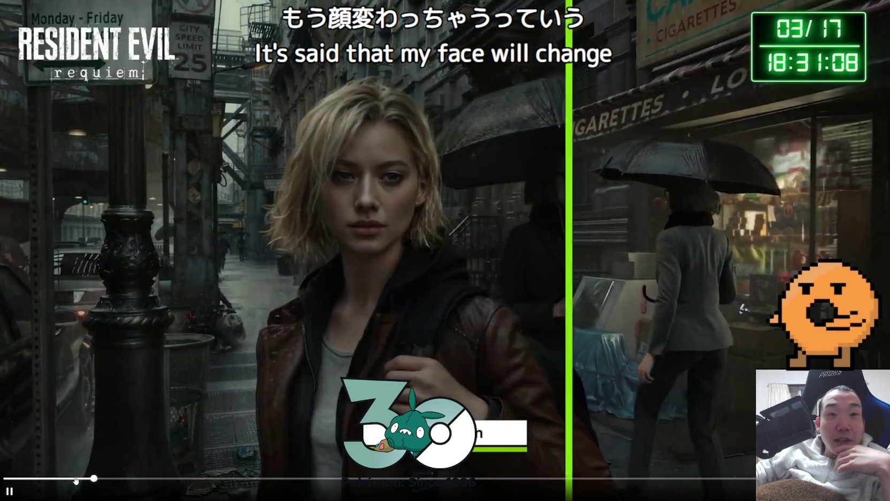
left_click(76, 478)
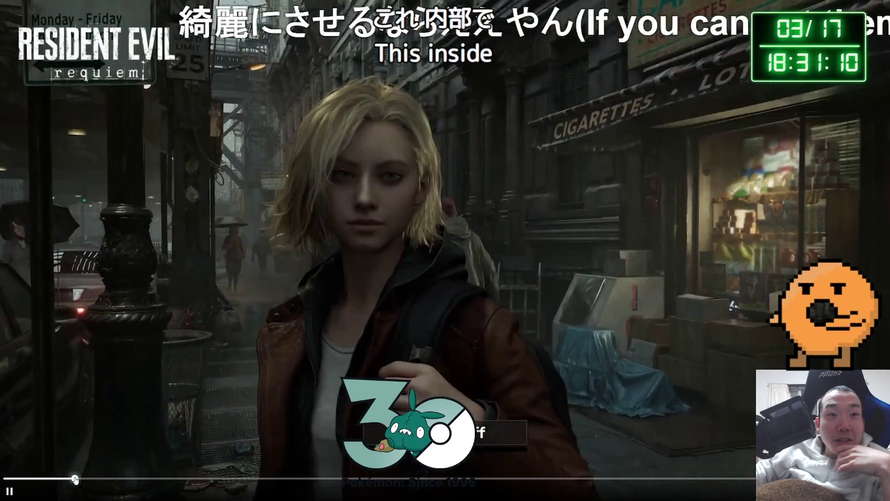
left_click(380, 249)
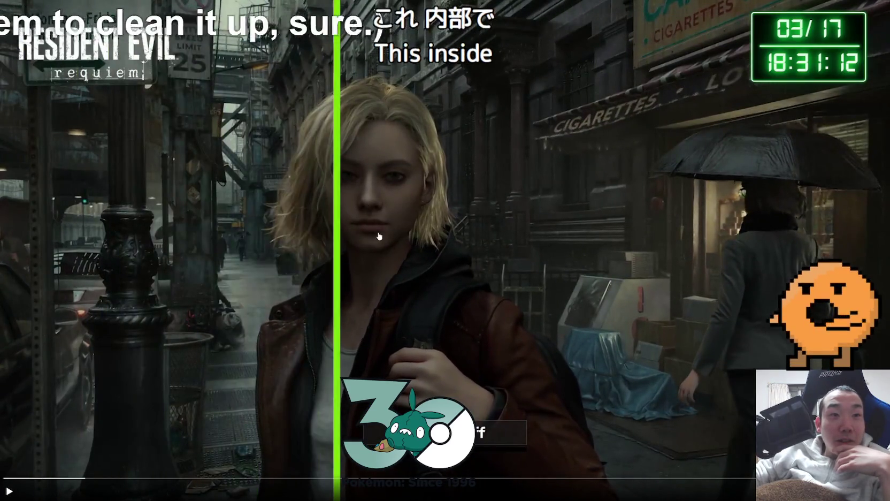
left_click(402, 239)
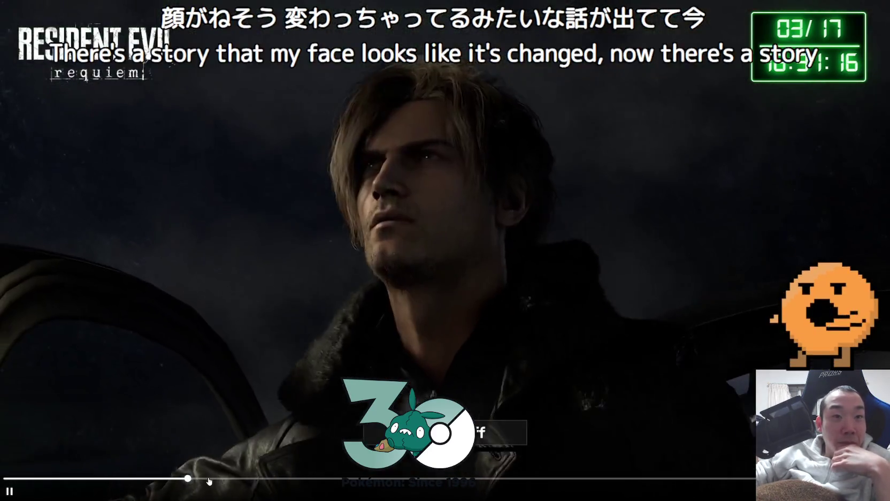
Skip past the Hogwarts Legacy comparison to the final EA Sports FC scene, then exit full screen.
left_click(237, 481)
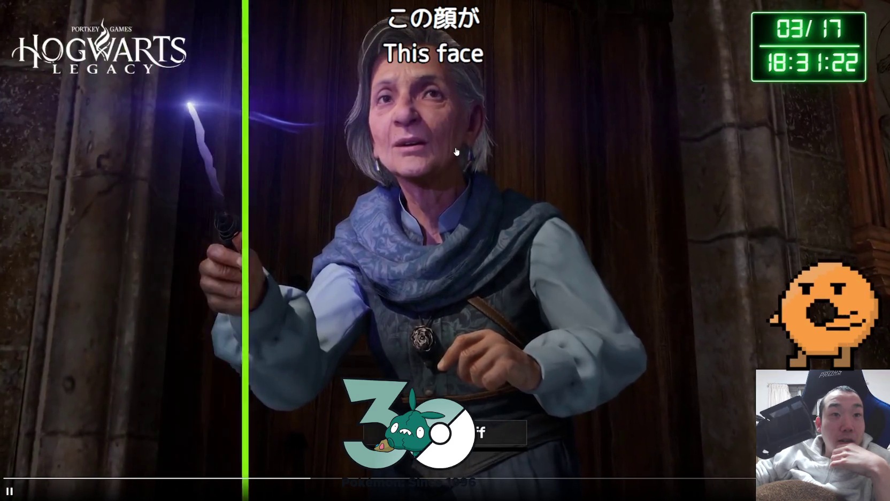
left_click(455, 151)
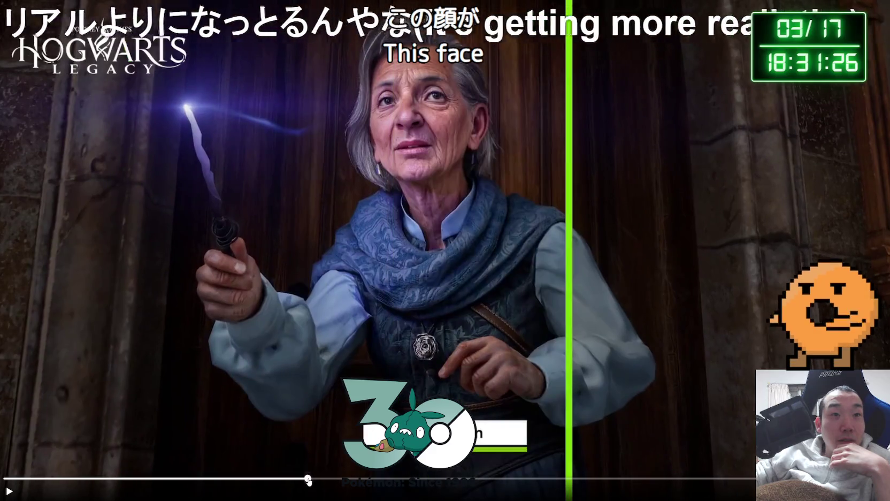
left_click_drag(308, 480, 339, 483)
left_click(313, 481)
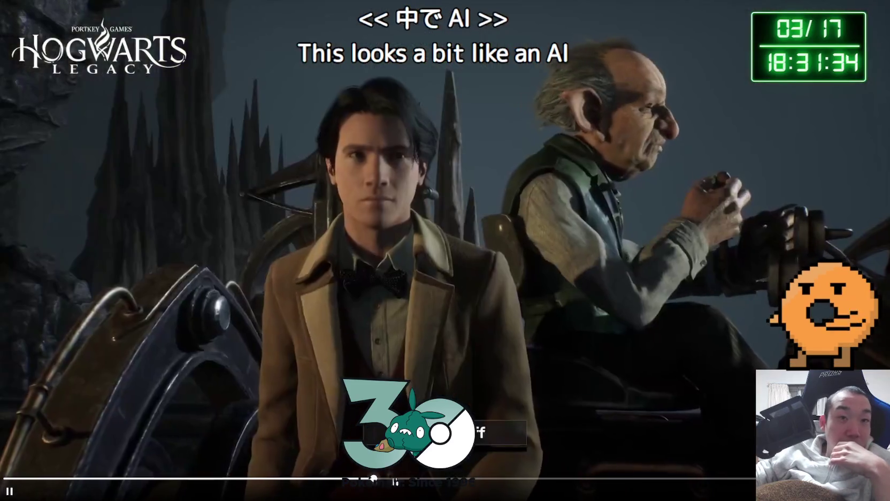
left_click(593, 384)
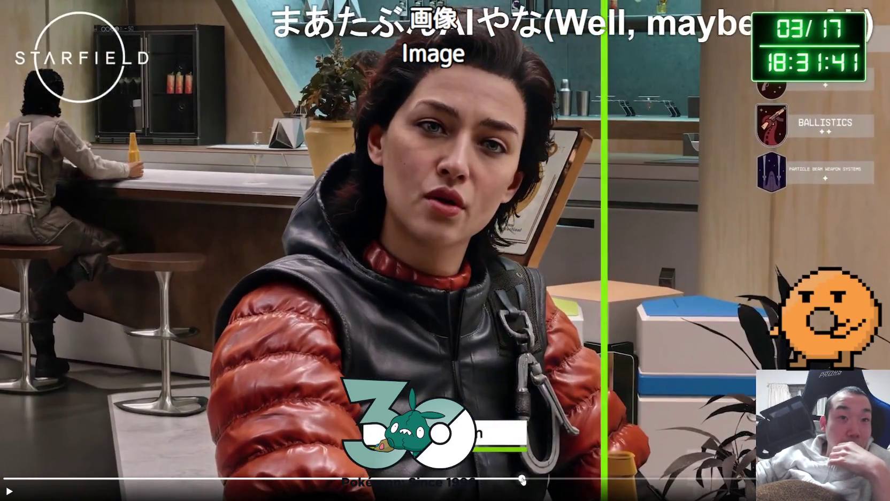
left_click_drag(523, 481, 532, 480)
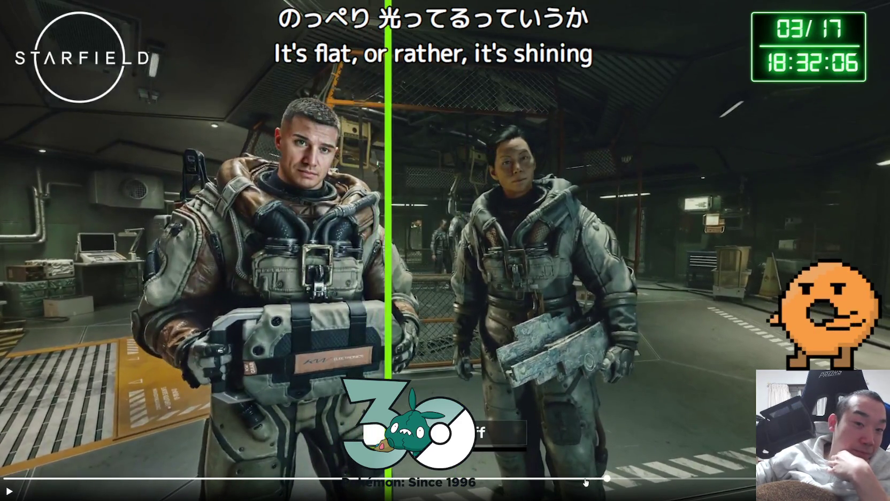
left_click(749, 478)
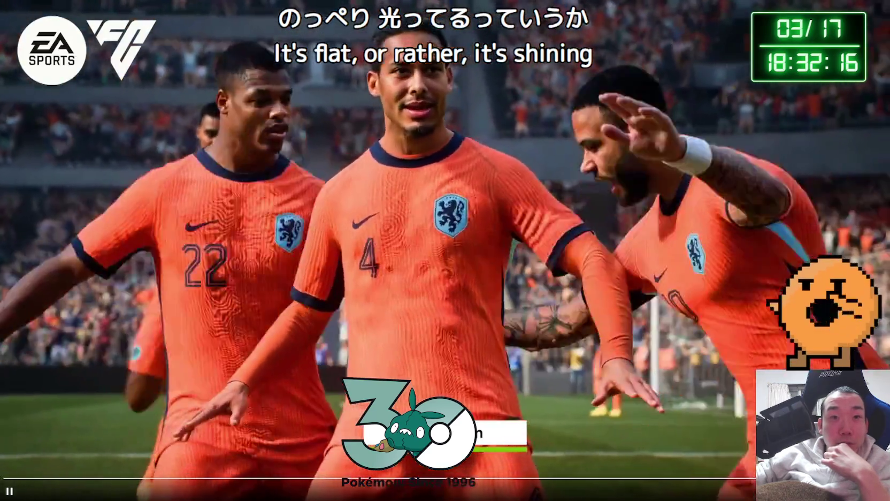
key("Escape")
Pause the embedded video and scroll through the DLSS5 results, reading the demo post text.
left_click(522, 220)
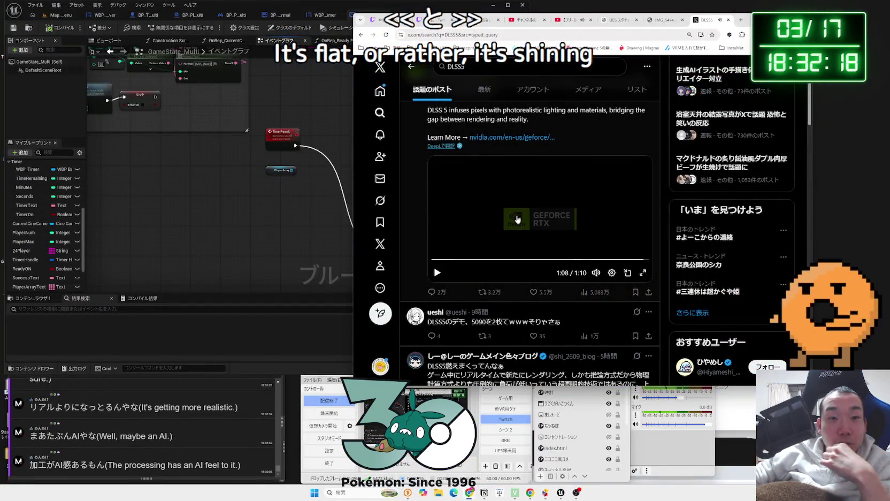
scroll(523, 215, "down", 2)
scroll(522, 215, "down", 1)
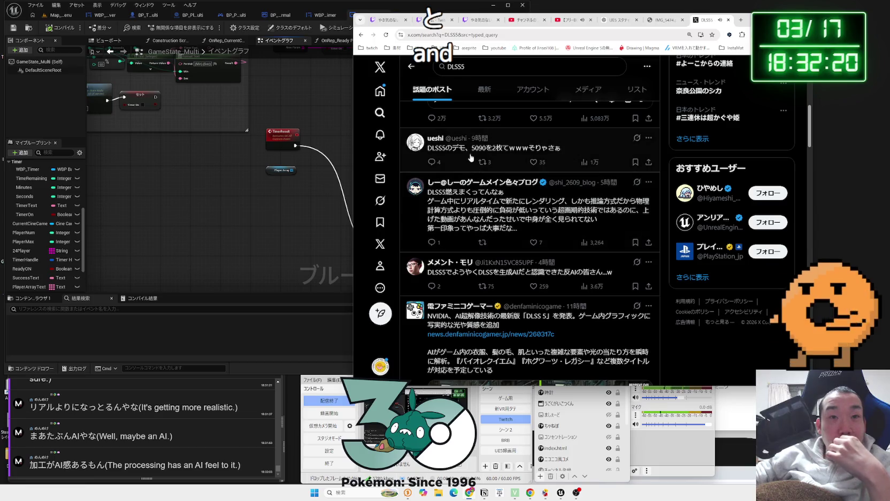
left_click_drag(559, 149, 461, 151)
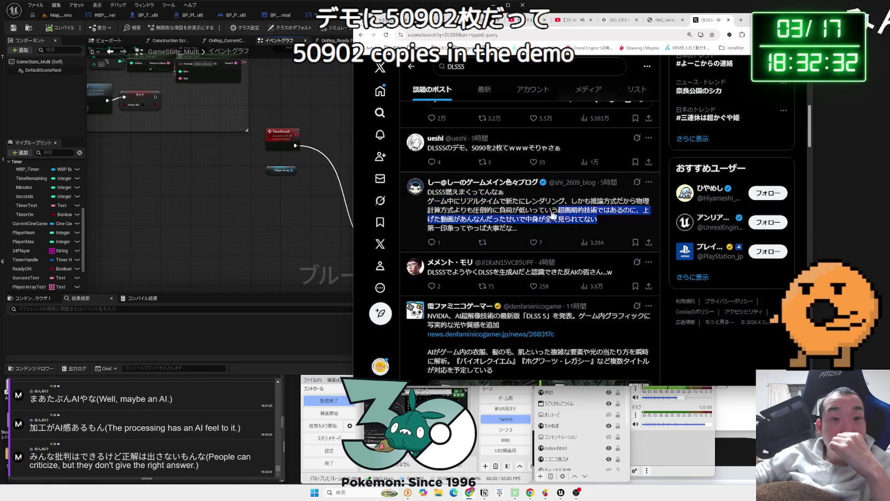
left_click(448, 208)
left_click_drag(449, 208, 557, 220)
left_click(556, 220)
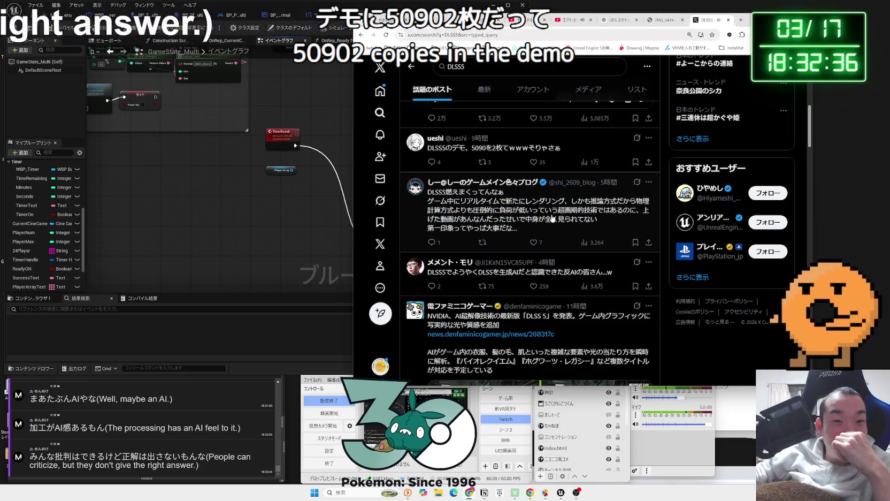
Open the JRPG comparison post and flip between the original anime screenshot and DLSS5 version.
scroll(551, 218, "down", 3)
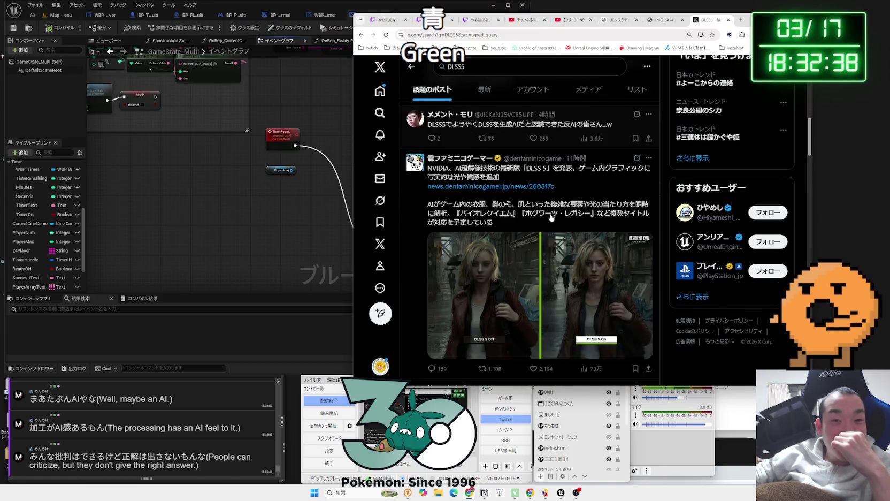
scroll(549, 216, "down", 3)
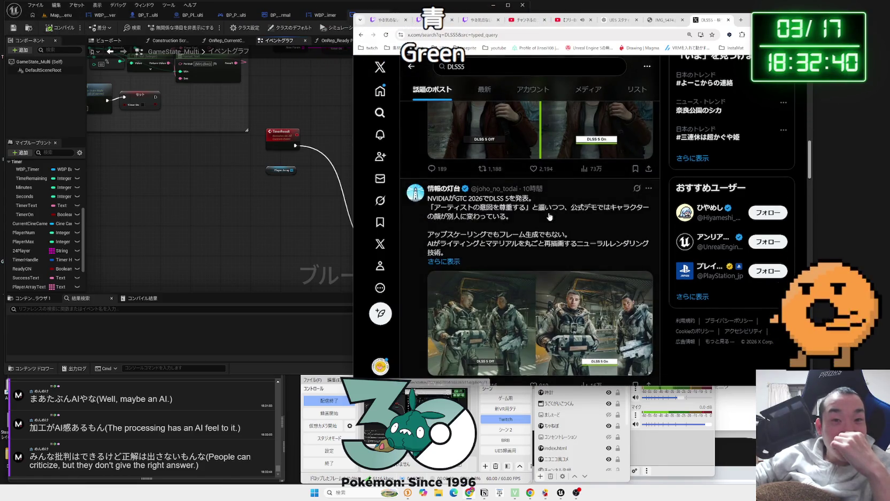
scroll(549, 216, "down", 10)
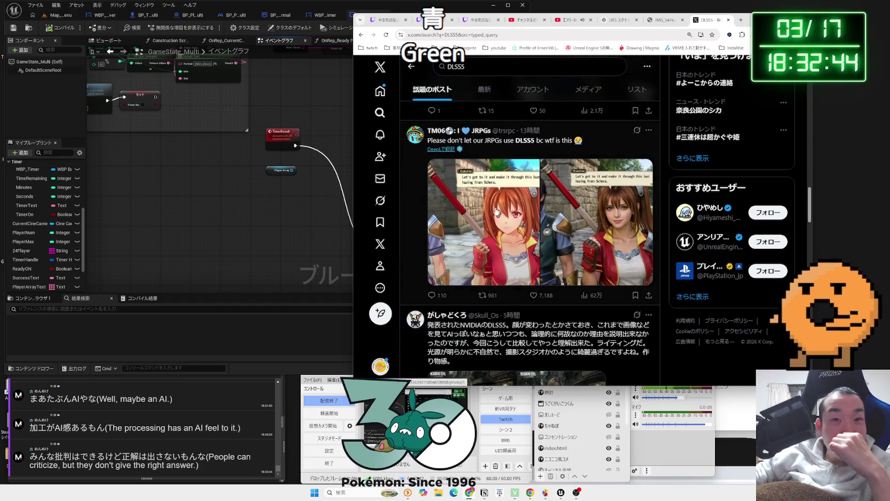
left_click(496, 212)
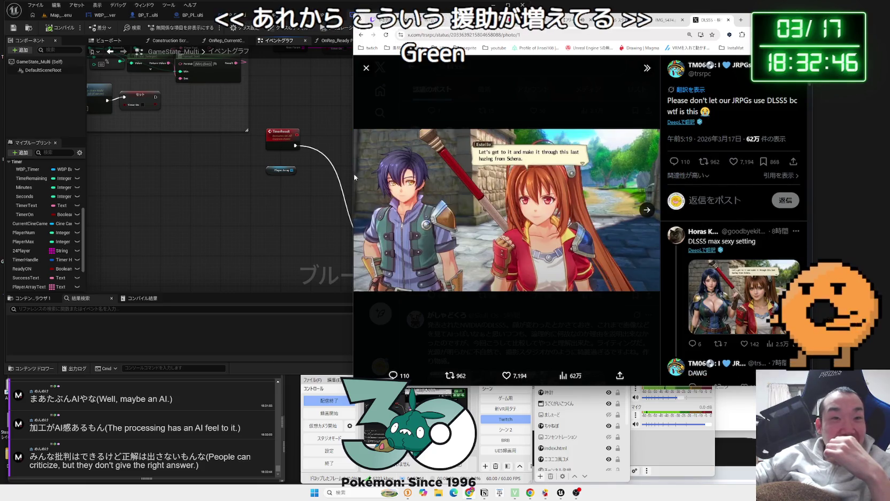
left_click_drag(354, 178, 239, 177)
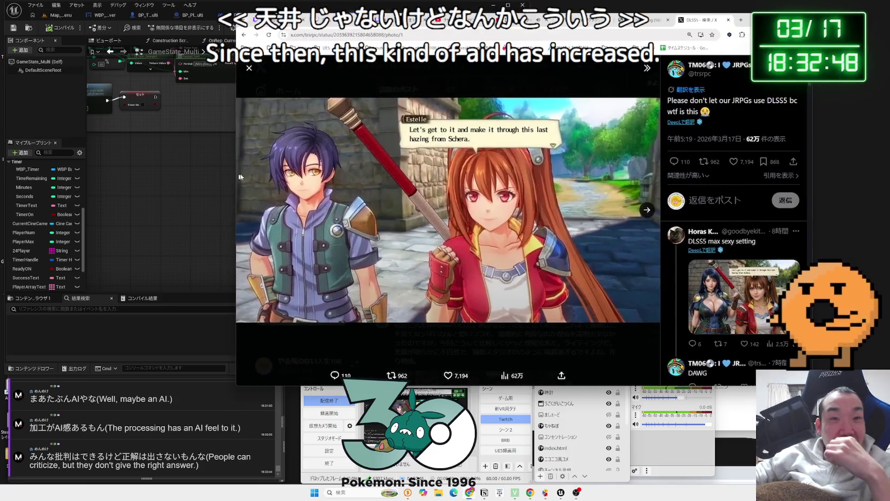
left_click(647, 210)
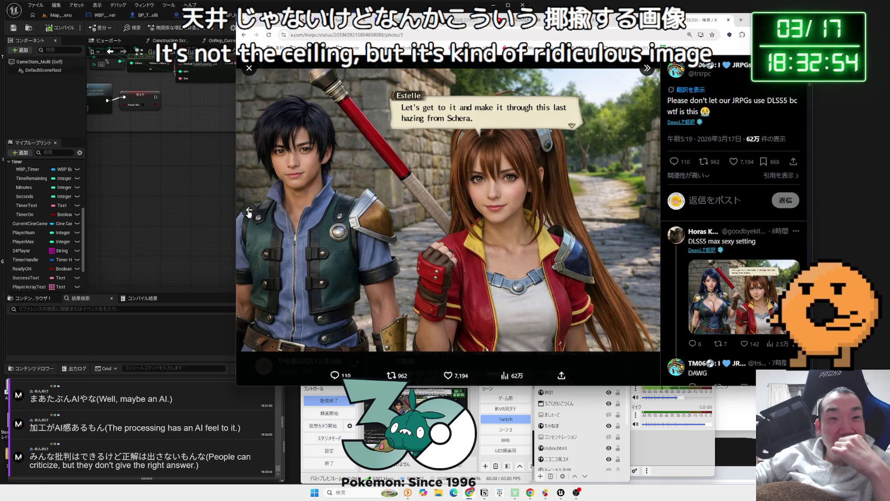
left_click(247, 213)
left_click(645, 216)
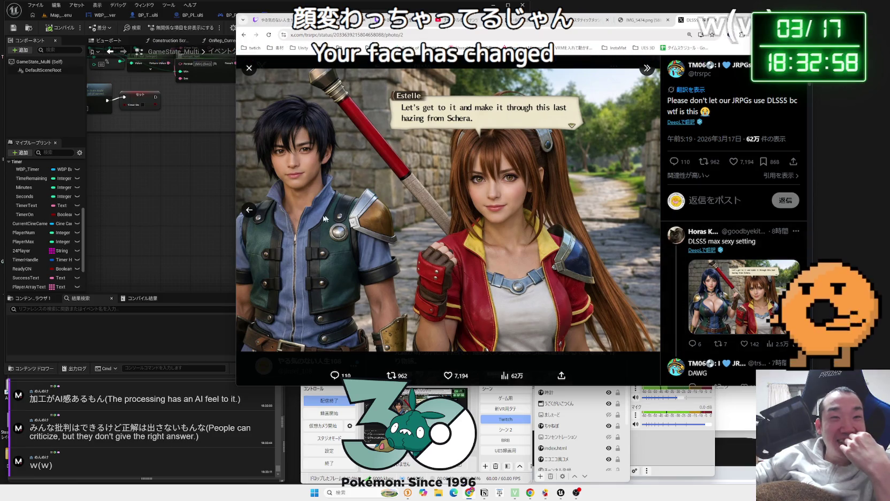
left_click(250, 211)
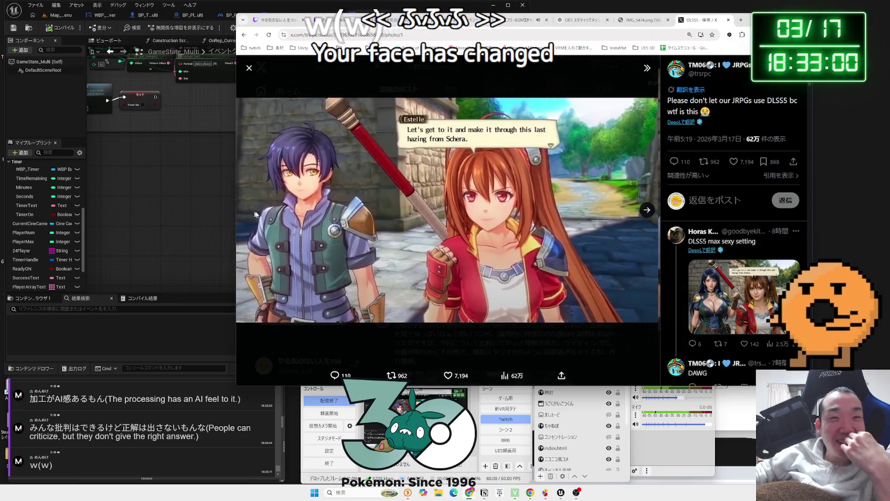
left_click(649, 214)
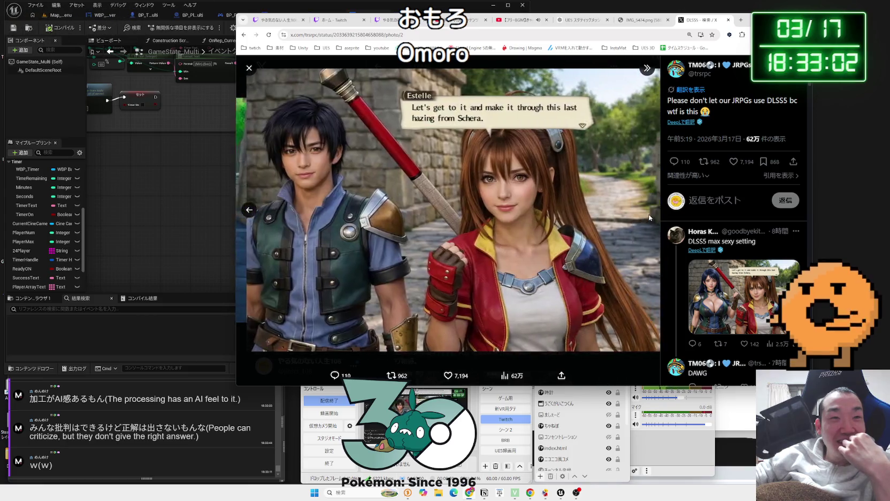
left_click(249, 211)
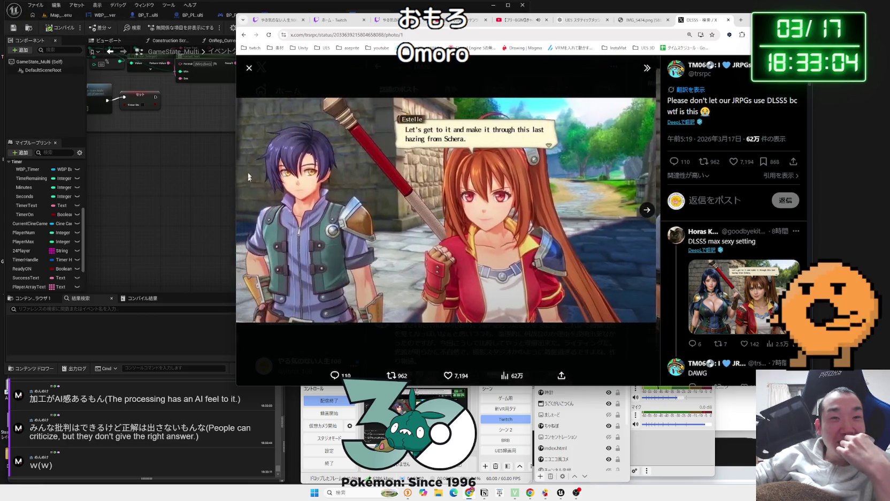
Close the photo viewer and play the DLSS 5 ON/OFF chicken video full screen.
left_click(249, 68)
scroll(511, 222, "down", 10)
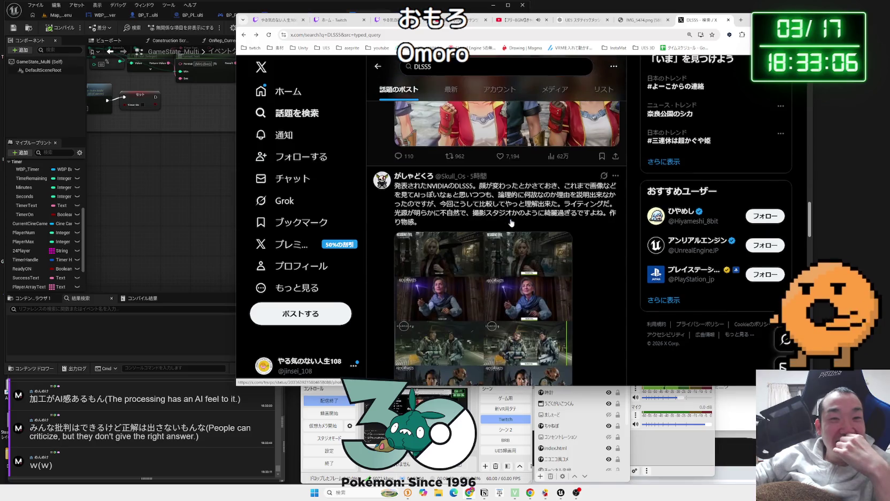
scroll(511, 222, "down", 15)
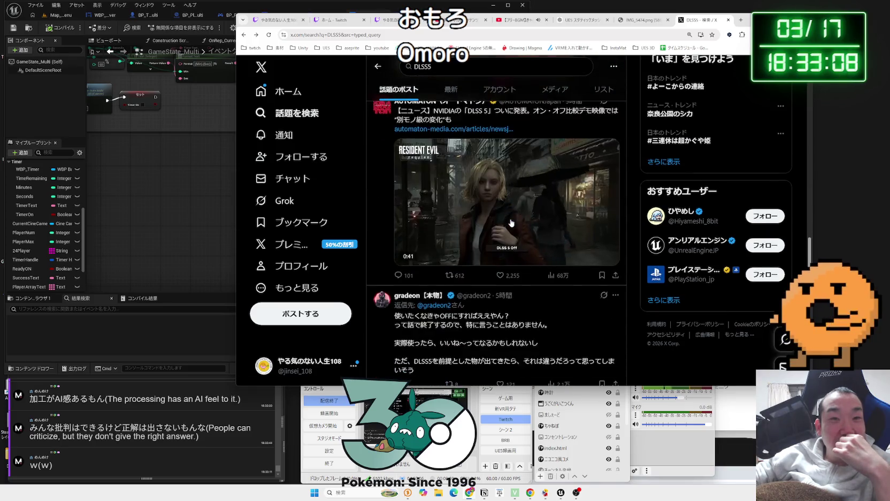
scroll(511, 223, "down", 2)
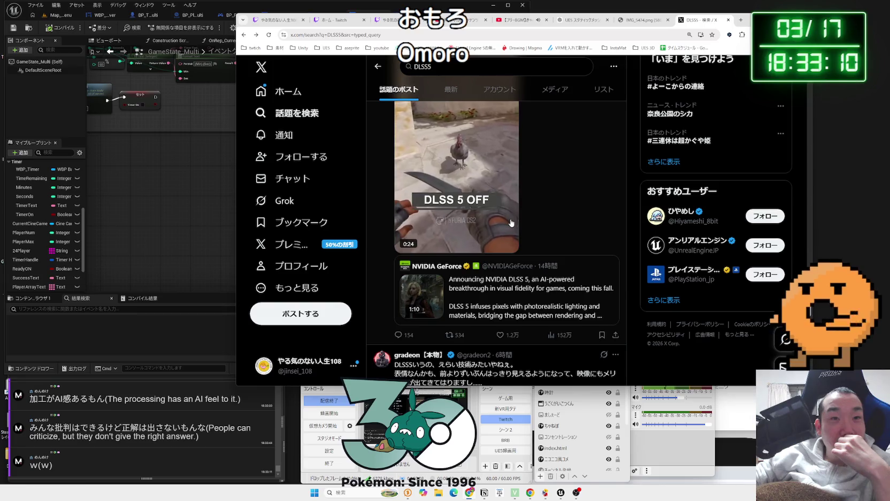
scroll(511, 222, "up", 1)
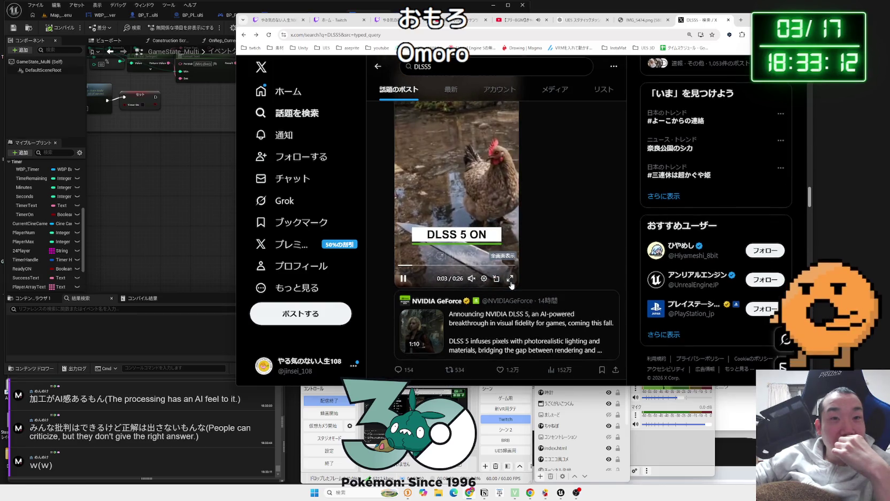
left_click(510, 281)
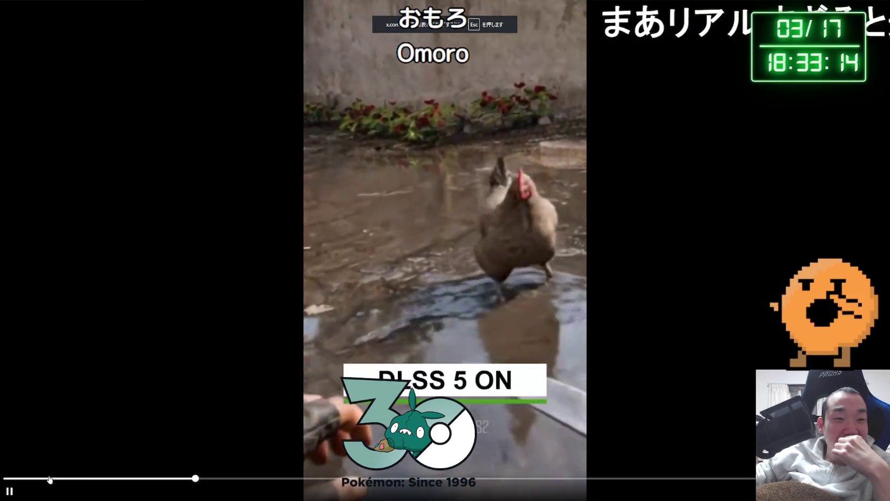
Rewind the chicken video to the DLSS 5 OFF part, then skip ahead to its 0:26 end.
left_click(45, 478)
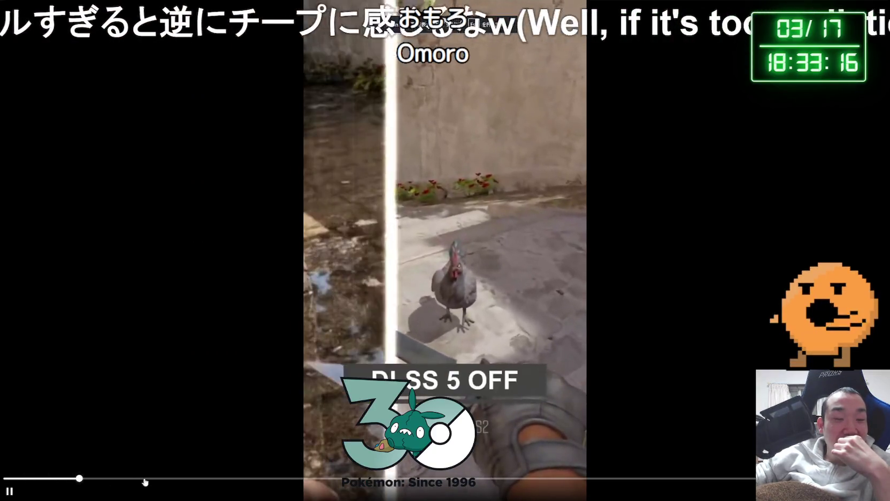
left_click(176, 478)
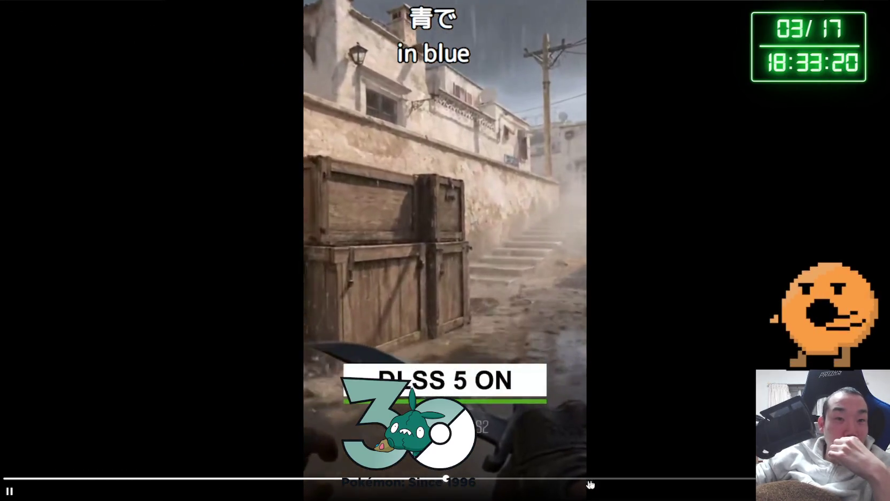
left_click(719, 481)
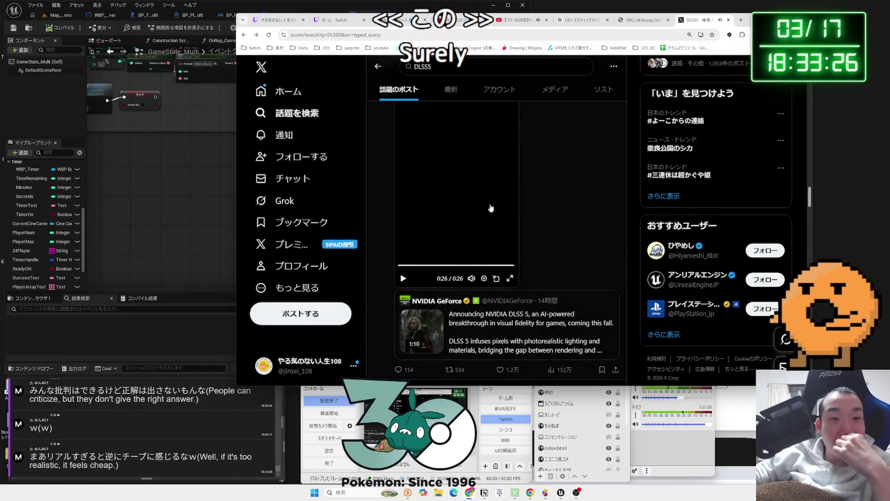
Switch the DLSS5 search between the Latest and Top post results.
scroll(490, 207, "down", 4)
scroll(511, 211, "up", 4)
scroll(511, 211, "up", 10)
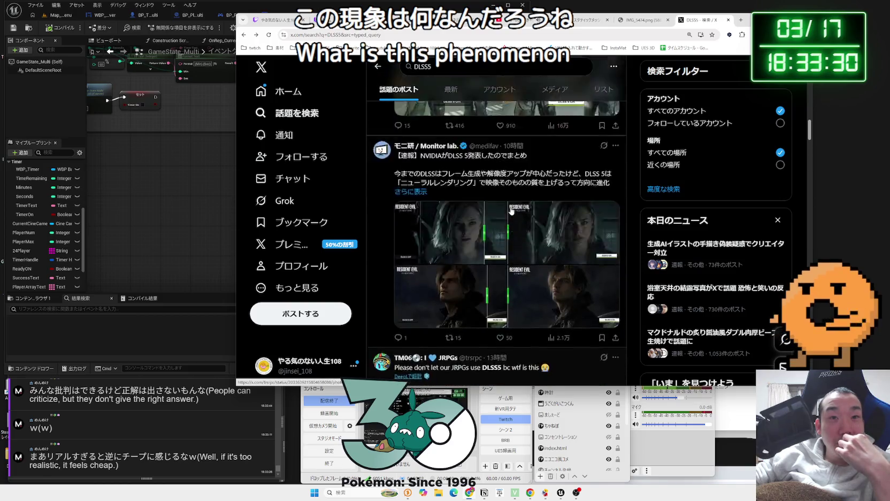
scroll(510, 211, "up", 5)
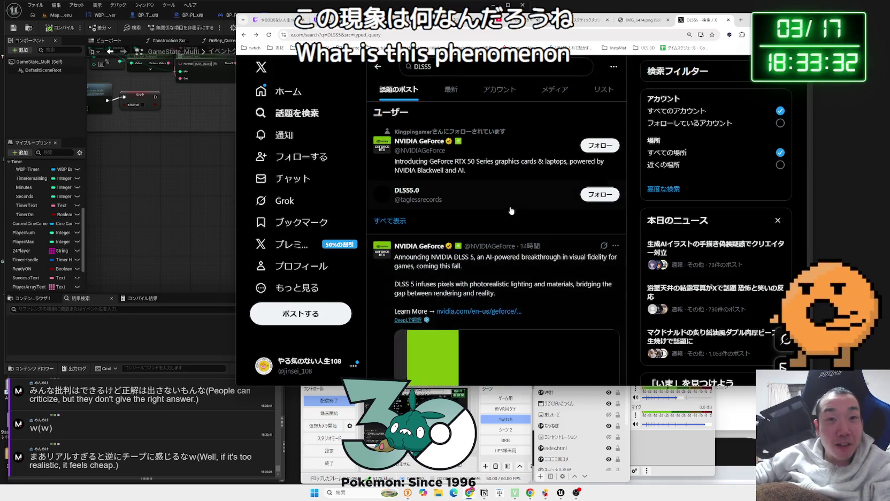
left_click(451, 90)
left_click(398, 89)
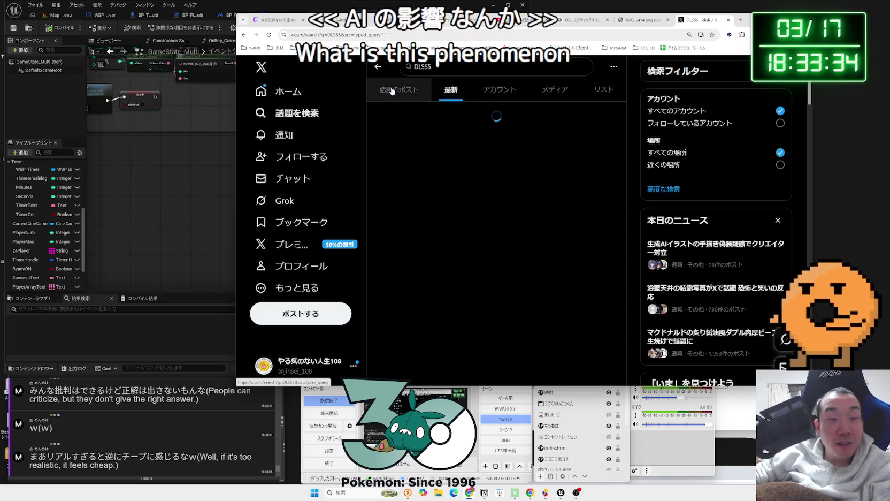
Return to the home feed and scroll down to the NO DLSS vs DLSS 5 post.
left_click(278, 92)
left_click(278, 94)
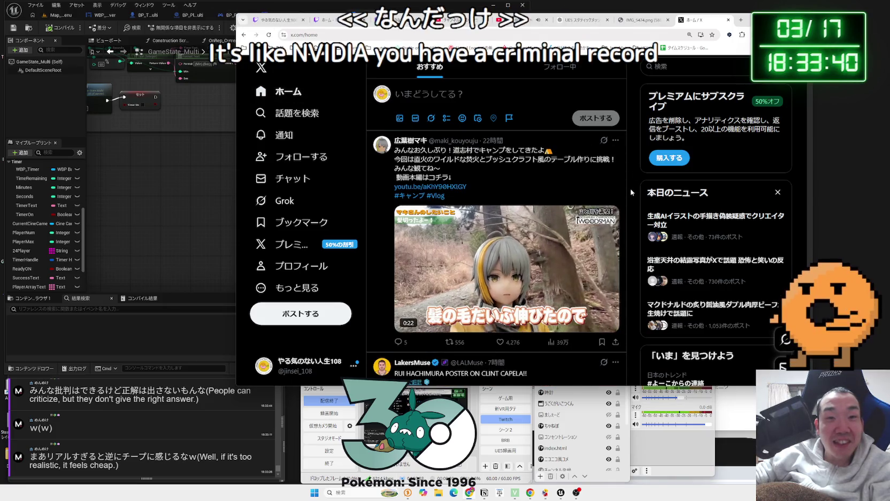
scroll(631, 187, "down", 1)
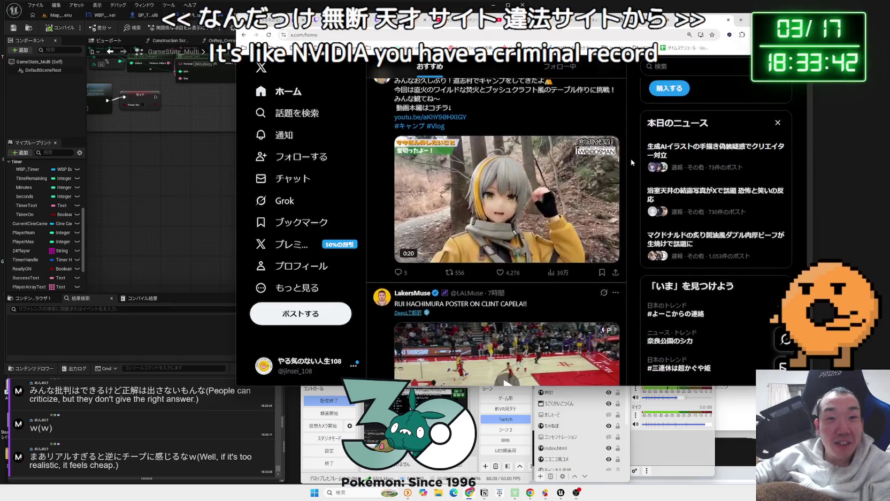
scroll(634, 209, "down", 1)
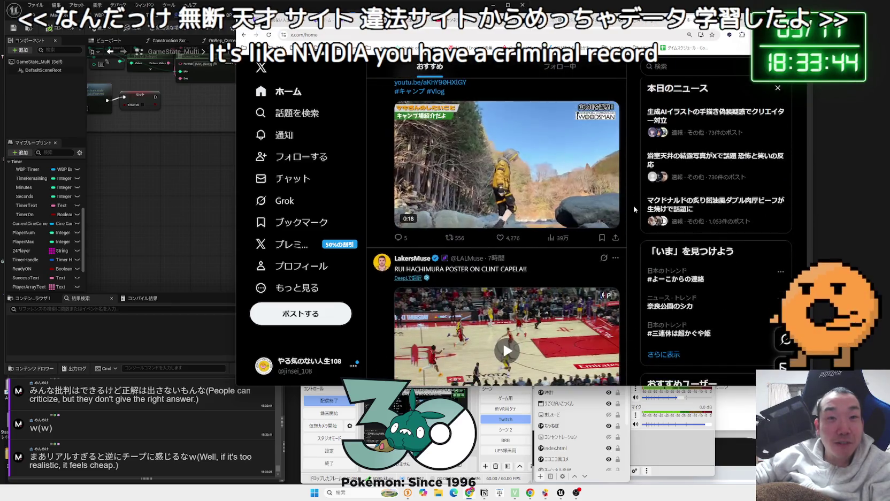
scroll(634, 209, "down", 1)
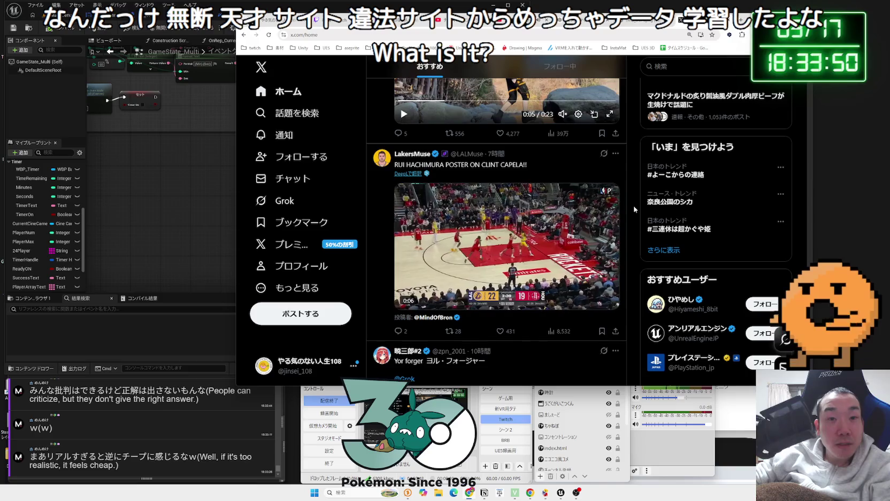
scroll(633, 209, "down", 3)
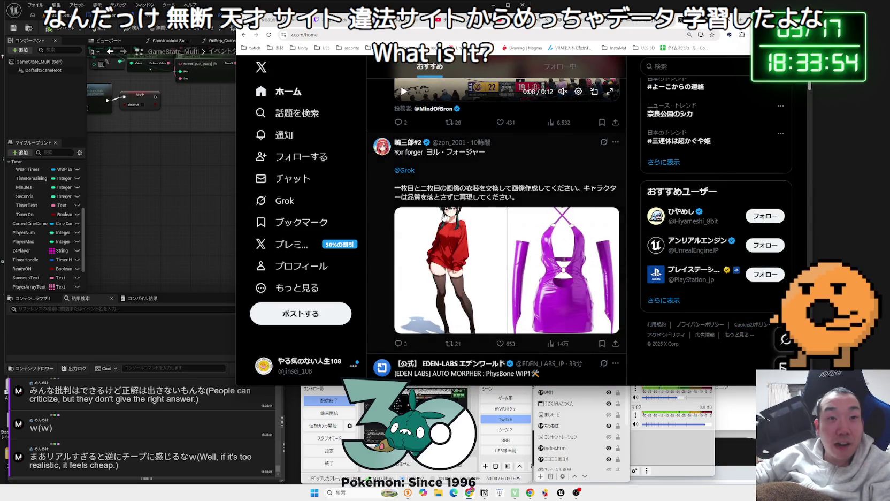
scroll(490, 214, "down", 2)
scroll(525, 210, "down", 3)
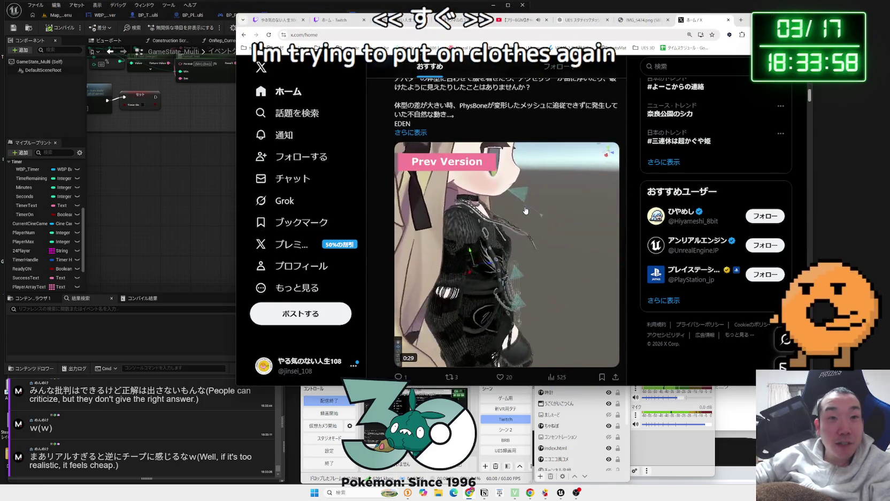
scroll(525, 210, "up", 2)
scroll(525, 210, "down", 3)
scroll(526, 210, "down", 1)
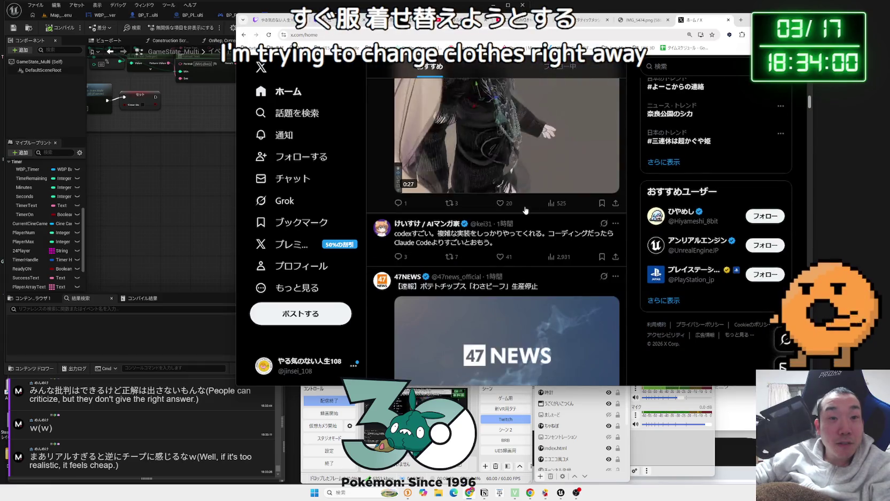
scroll(526, 210, "up", 2)
scroll(525, 210, "down", 3)
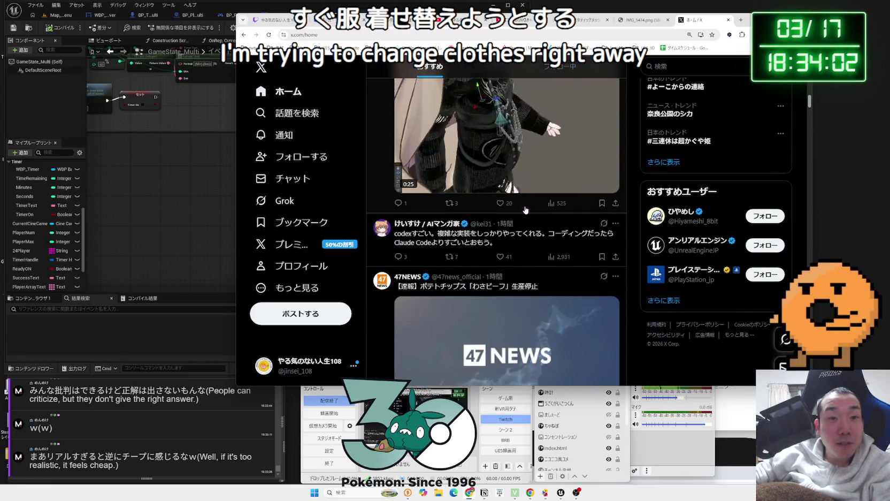
scroll(526, 211, "down", 4)
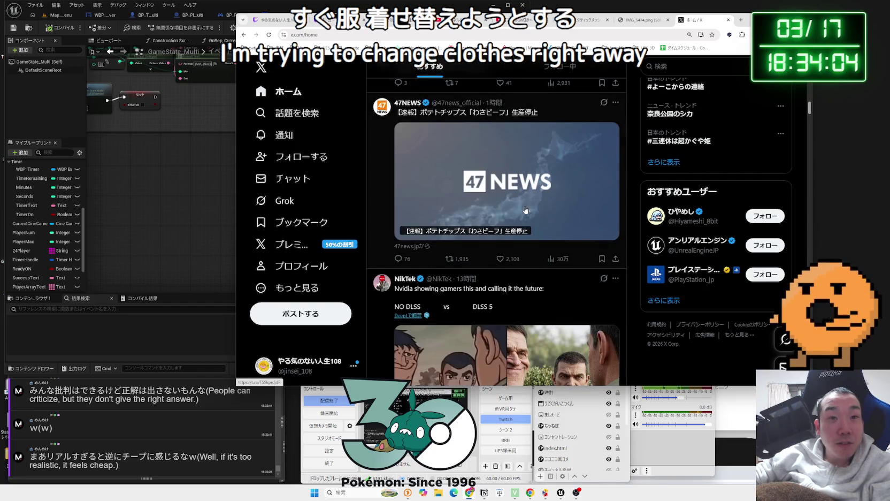
scroll(524, 211, "down", 4)
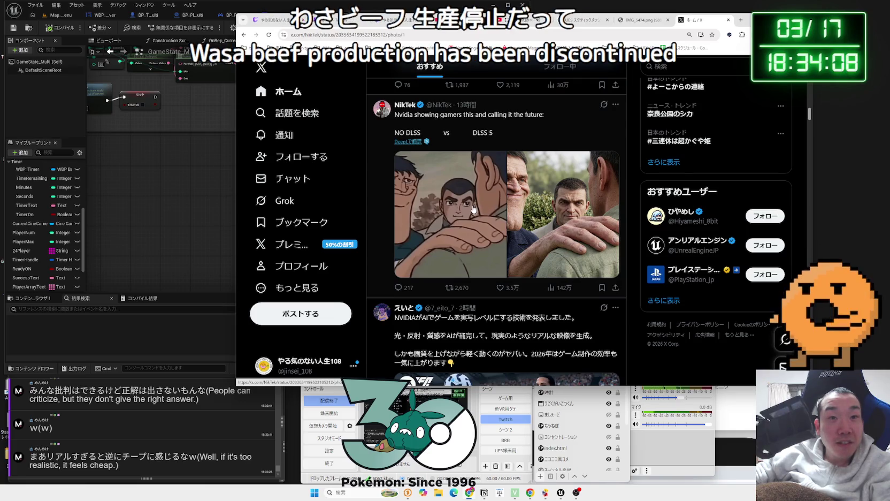
View the NO DLSS and DLSS 5 comparison images full size, then close the viewer.
left_click(473, 208)
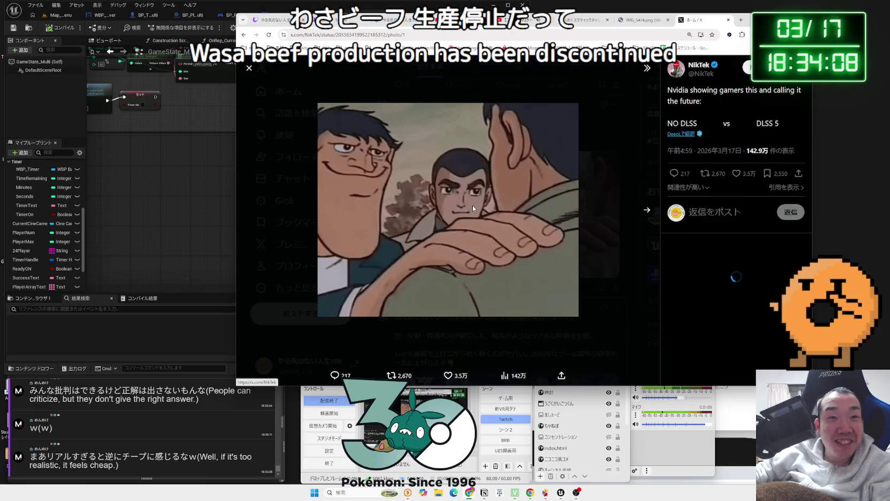
left_click(646, 212)
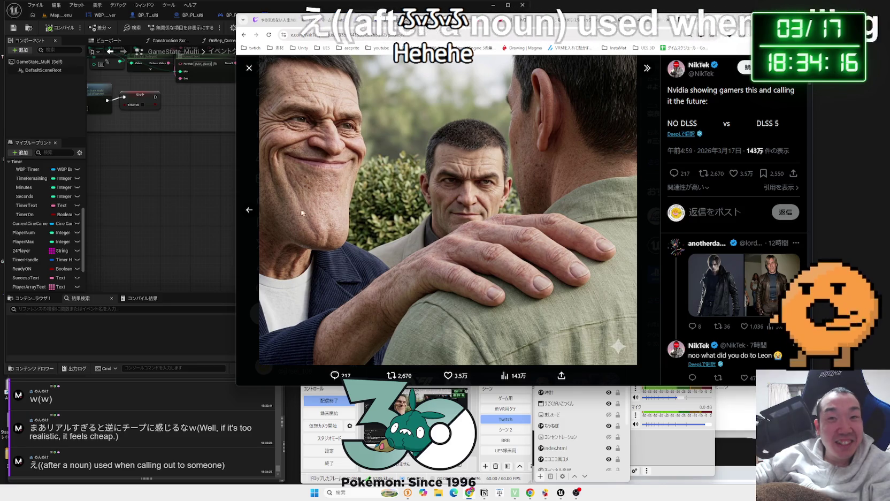
left_click(250, 211)
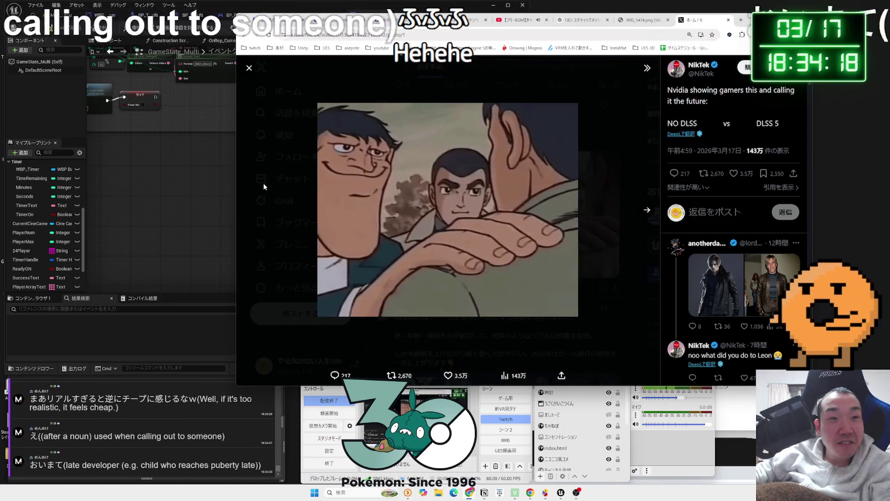
left_click(263, 184)
Open the 47NEWS post on discontinued chips and right-click the selected word わさビーフ.
scroll(505, 216, "up", 3)
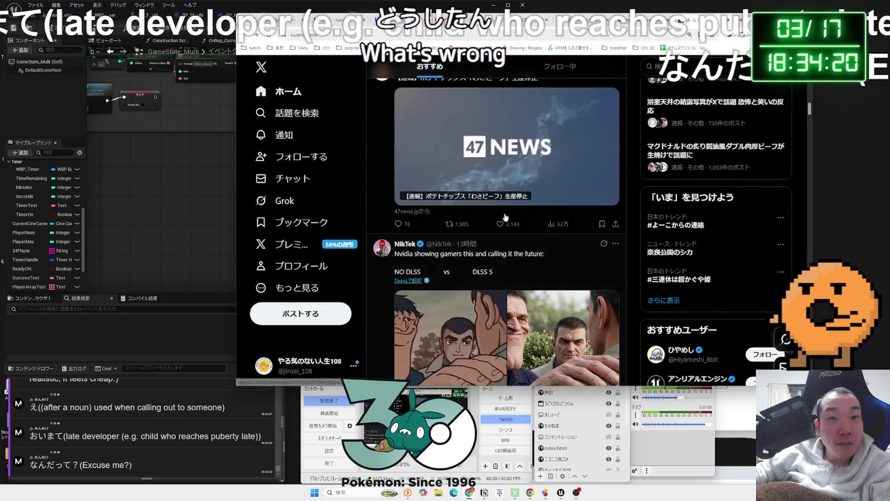
scroll(505, 217, "up", 1)
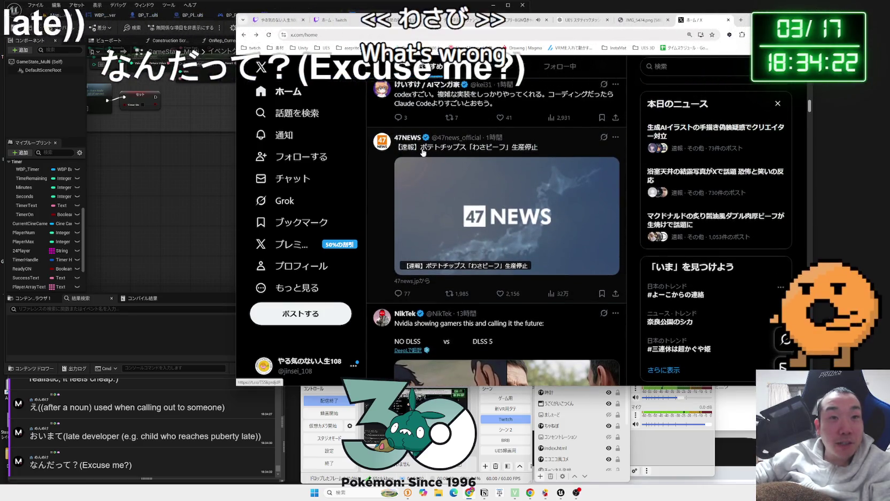
left_click(422, 151)
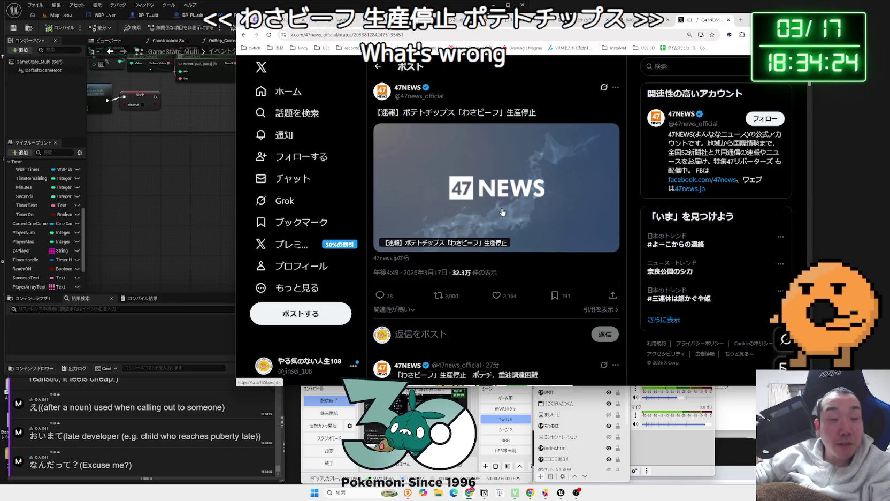
scroll(503, 207, "down", 2)
scroll(502, 207, "down", 3)
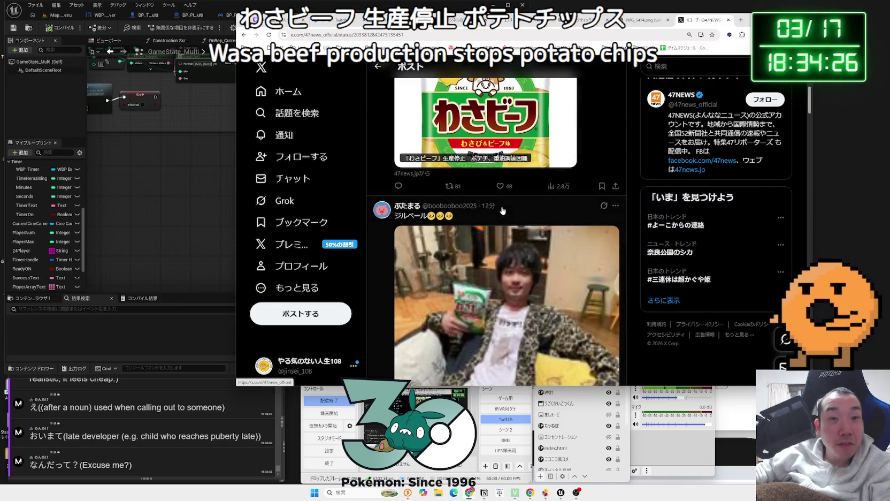
scroll(500, 209, "up", 5)
scroll(501, 208, "up", 2)
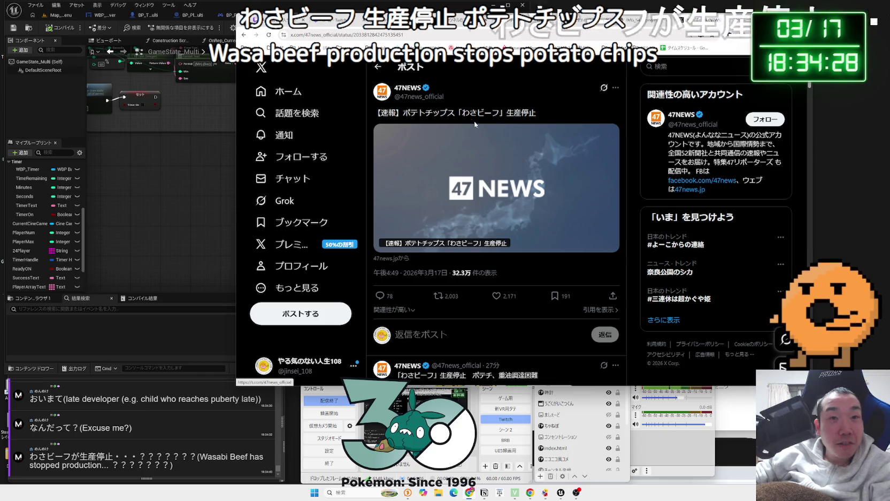
left_click_drag(462, 113, 500, 114)
right_click(499, 115)
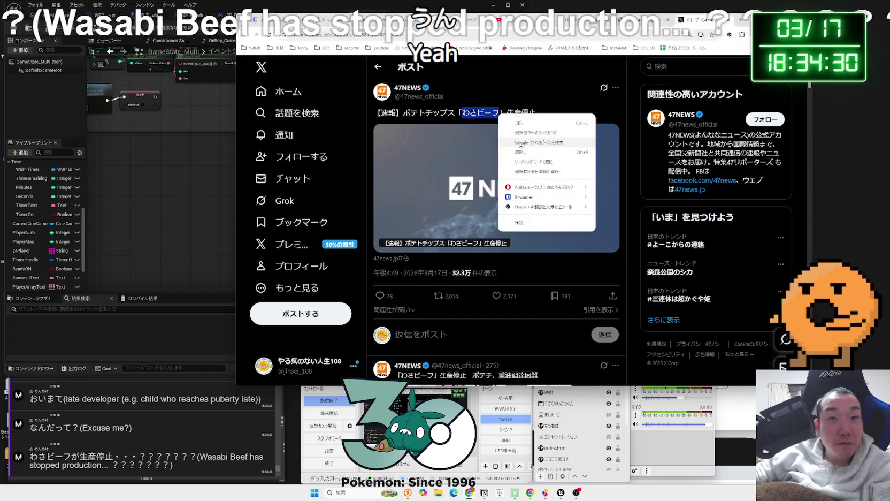
left_click(534, 143)
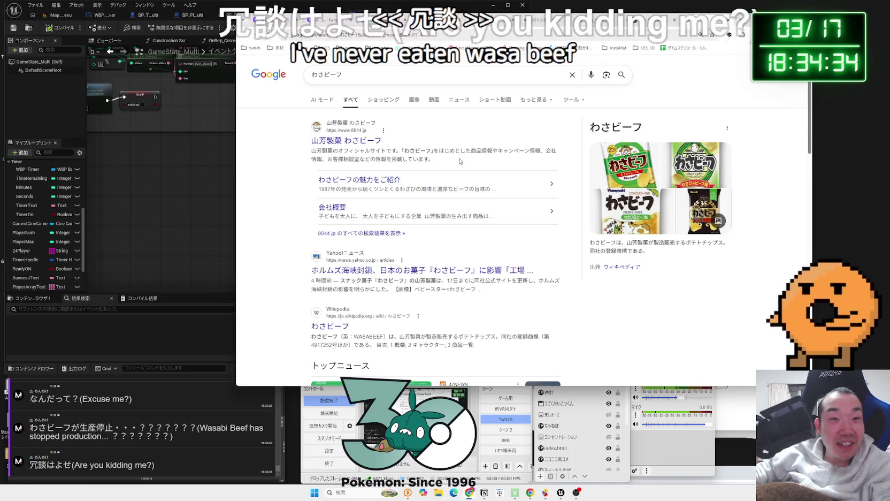
left_click(340, 270)
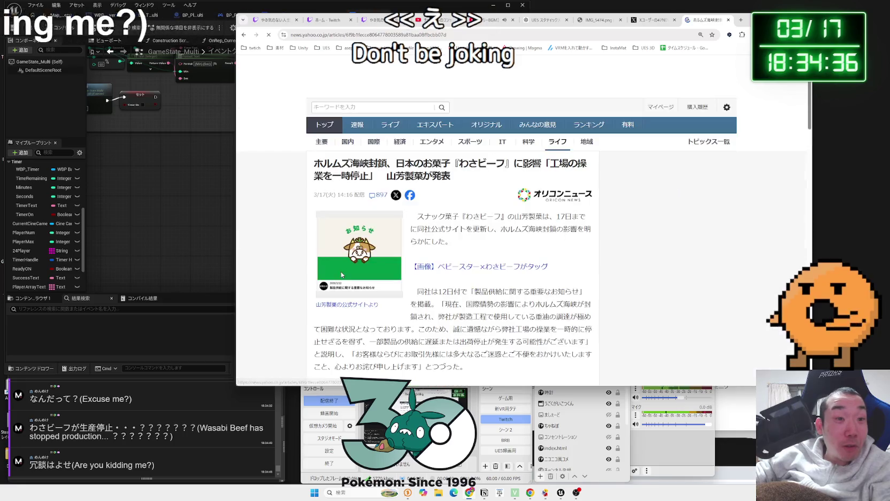
left_click_drag(450, 178, 314, 166)
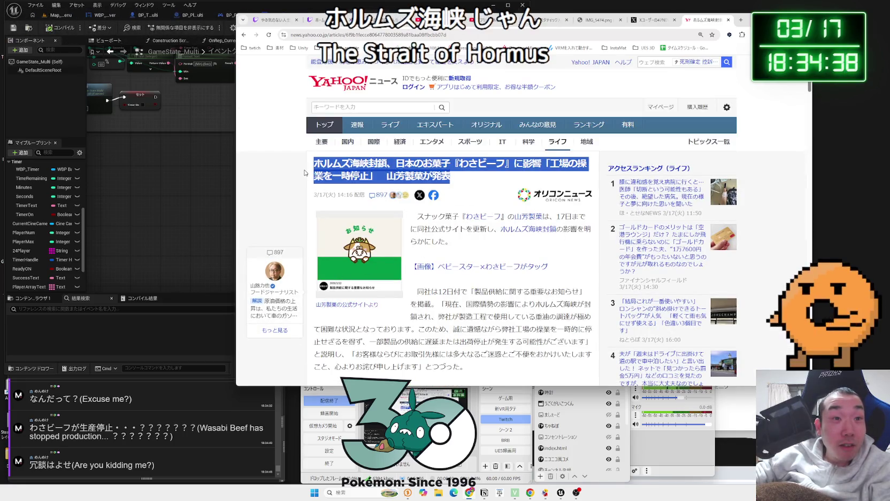
left_click(598, 173)
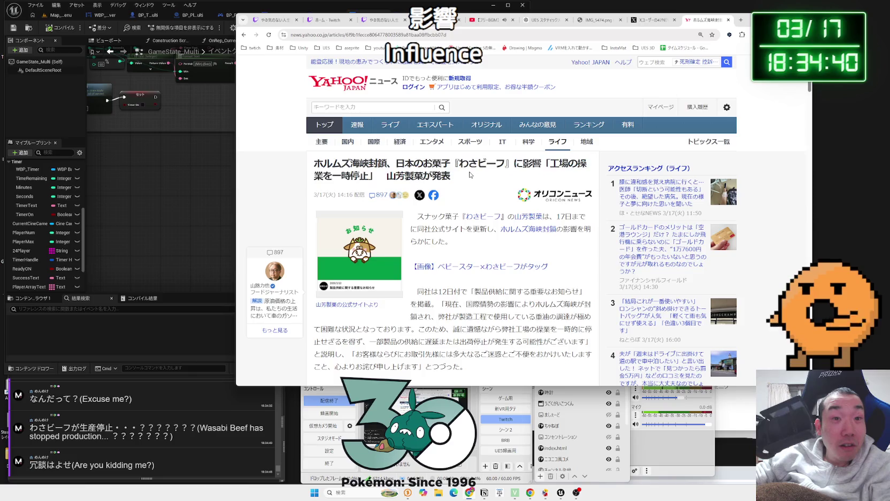
scroll(522, 225, "down", 3)
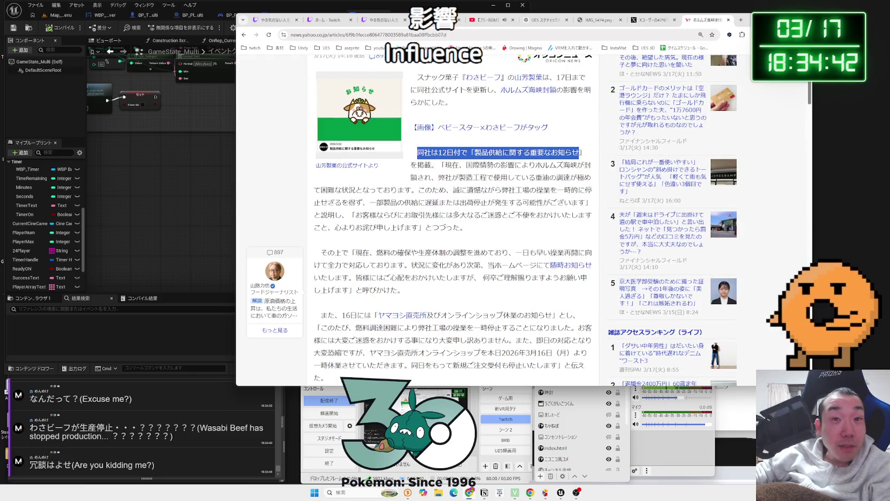
left_click_drag(418, 152, 551, 153)
left_click(586, 152)
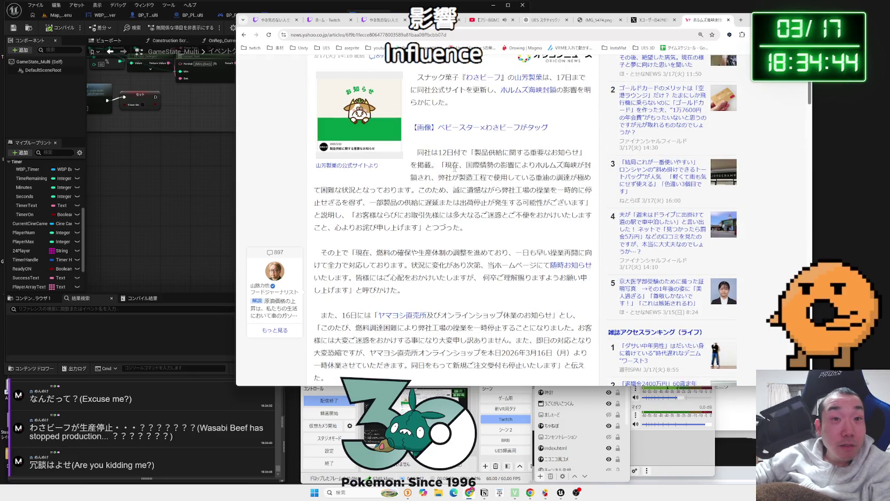
left_click_drag(453, 165, 522, 177)
mouse_move(587, 188)
left_mouse_down()
mouse_move(587, 203)
mouse_move(443, 165)
mouse_move(481, 188)
mouse_move(588, 204)
mouse_move(450, 166)
left_mouse_up()
left_click(587, 203)
left_click(449, 165)
scroll(469, 193, "down", 3)
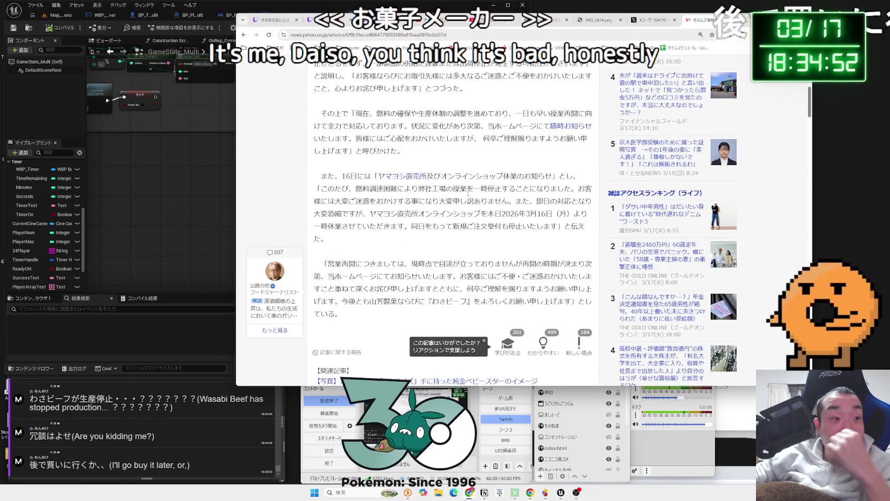
scroll(469, 194, "down", 2)
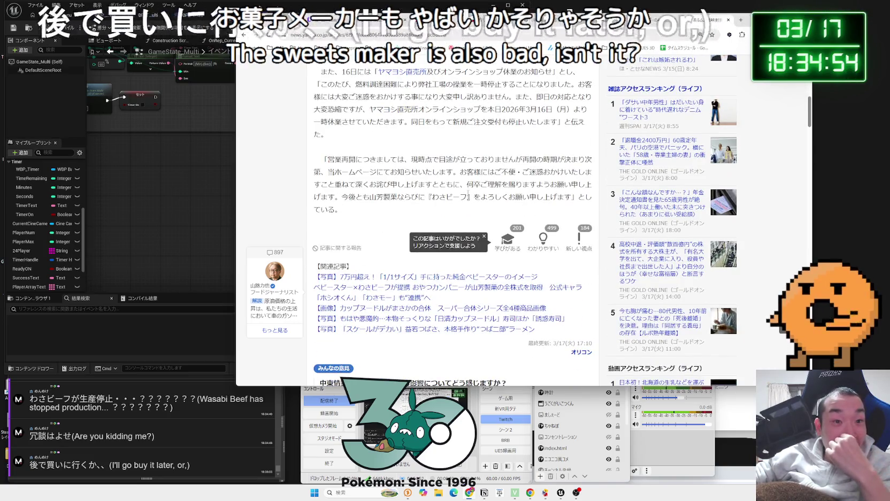
scroll(469, 194, "down", 6)
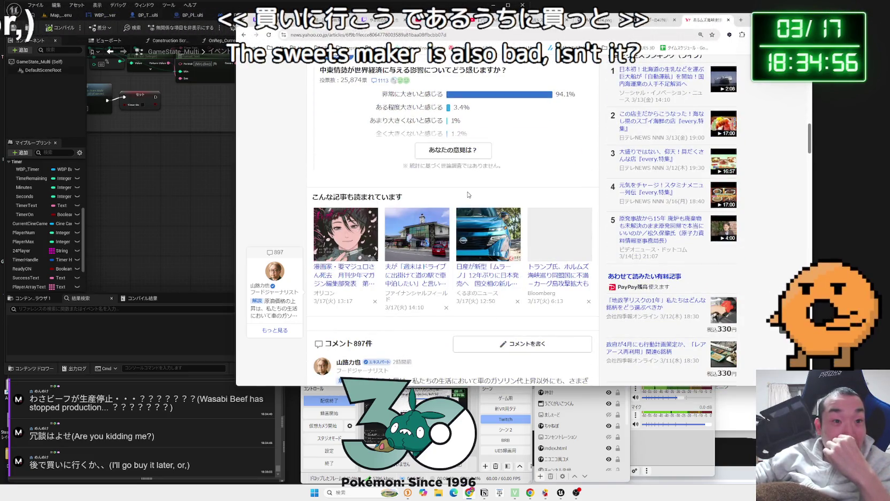
scroll(469, 194, "down", 4)
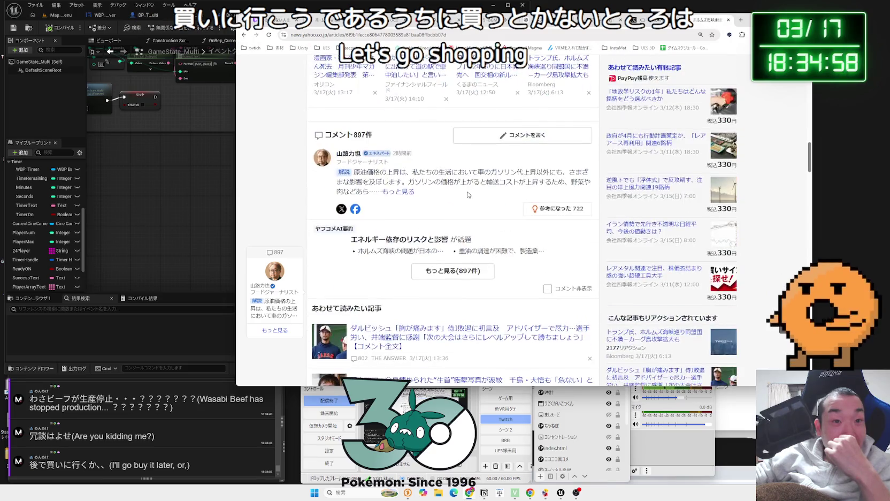
scroll(468, 194, "down", 3)
scroll(468, 194, "up", 10)
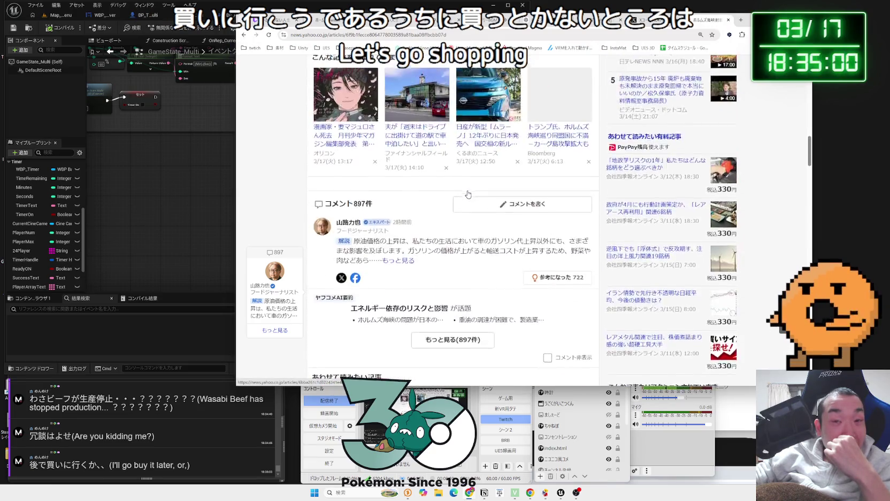
scroll(468, 193, "up", 2)
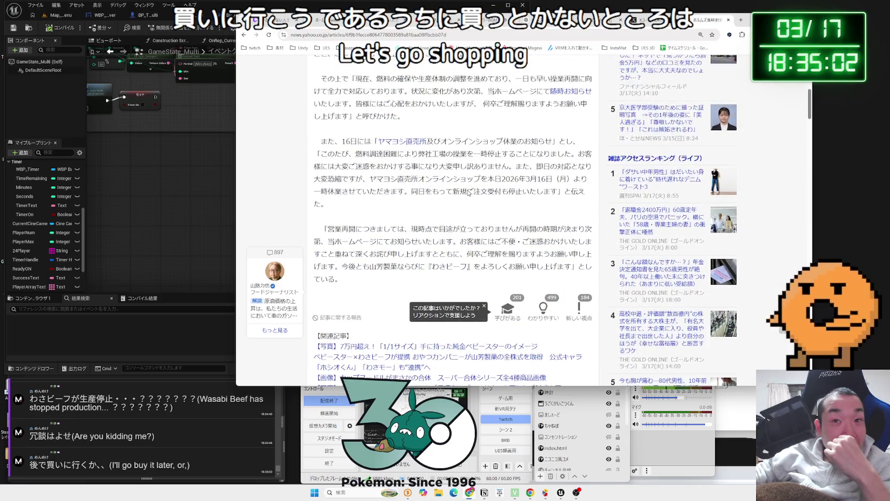
scroll(470, 190, "up", 3)
scroll(468, 190, "up", 1)
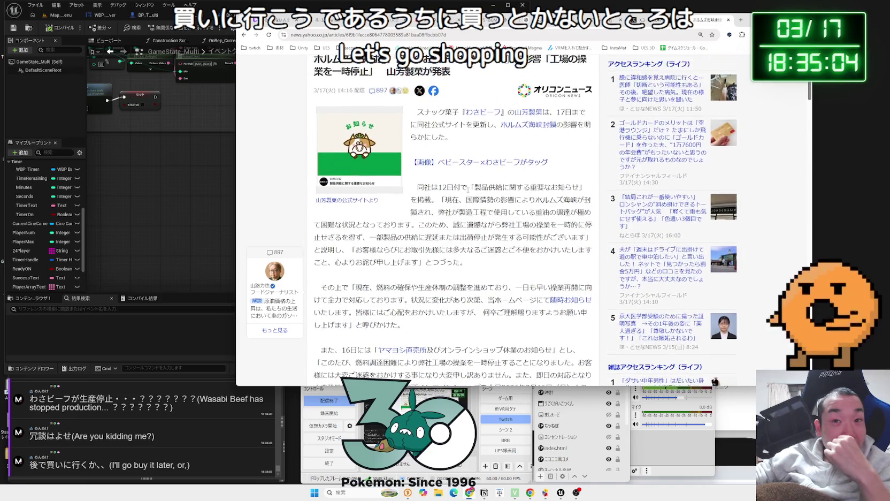
scroll(468, 190, "up", 2)
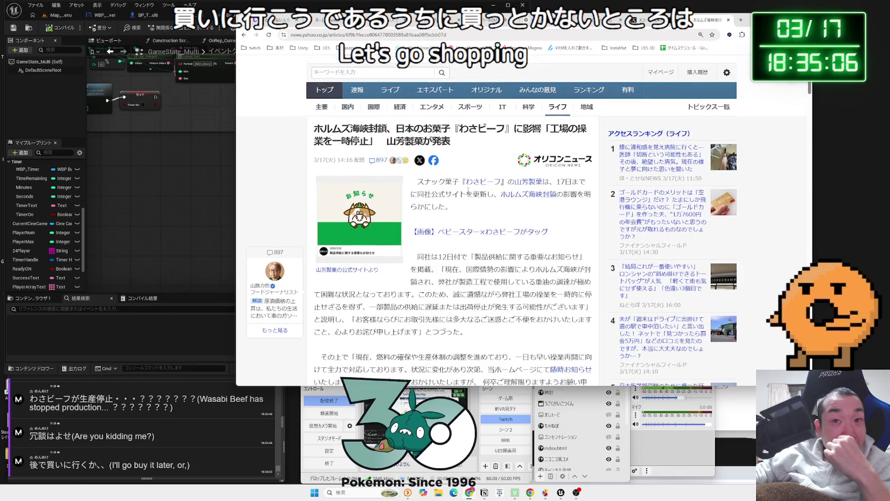
key("alt+Left")
scroll(496, 193, "down", 3)
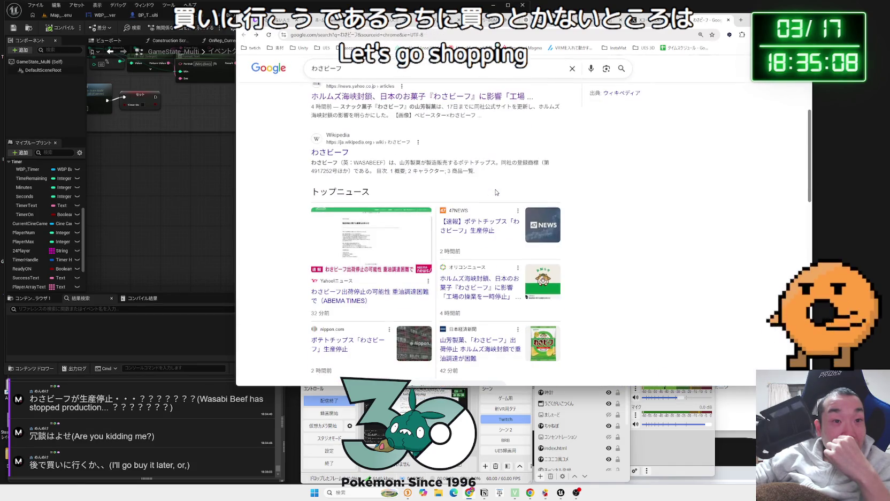
scroll(495, 192, "down", 4)
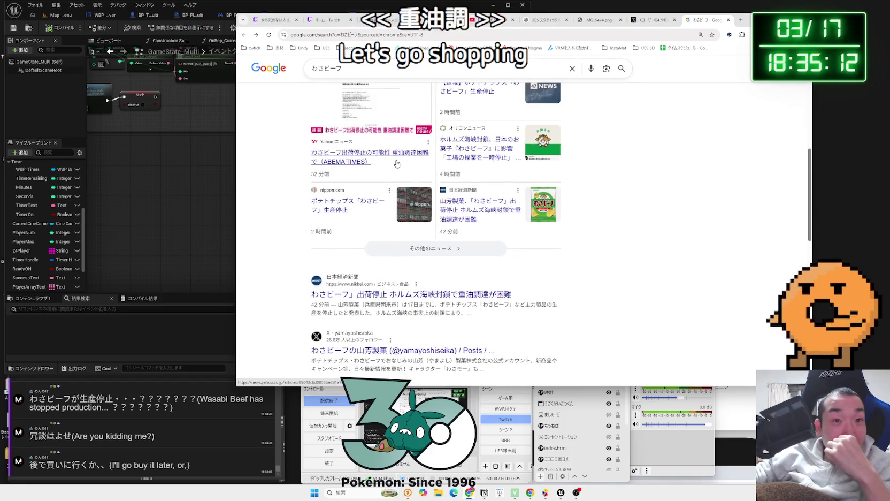
scroll(396, 163, "down", 3)
scroll(397, 162, "down", 9)
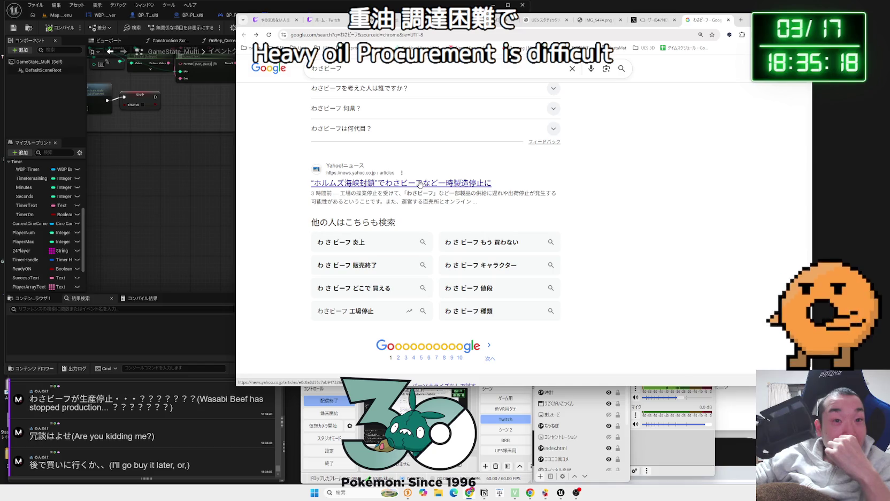
scroll(421, 185, "up", 8)
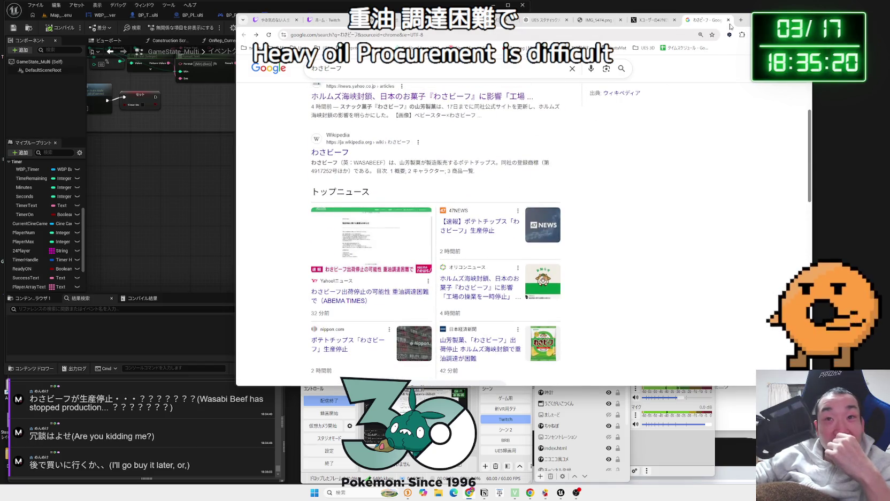
left_click(729, 20)
scroll(583, 178, "down", 2)
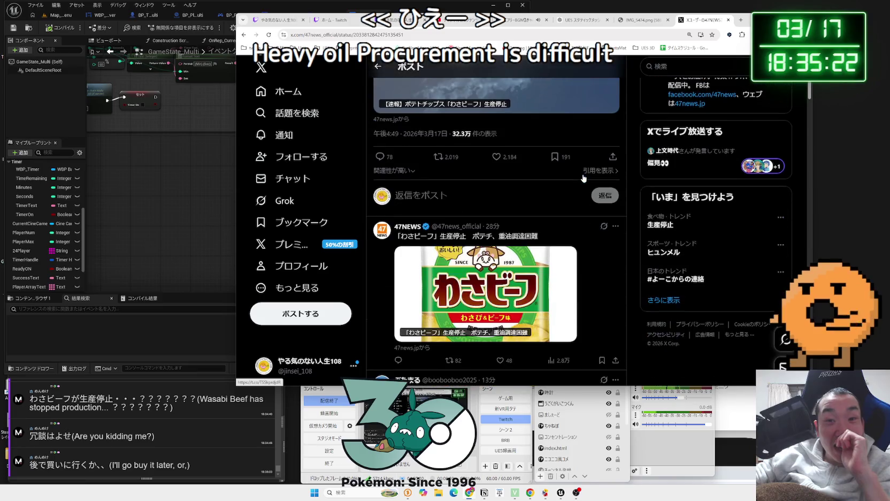
Reload the home timeline with new posts and scroll down to the TikTok game video post.
scroll(584, 178, "down", 9)
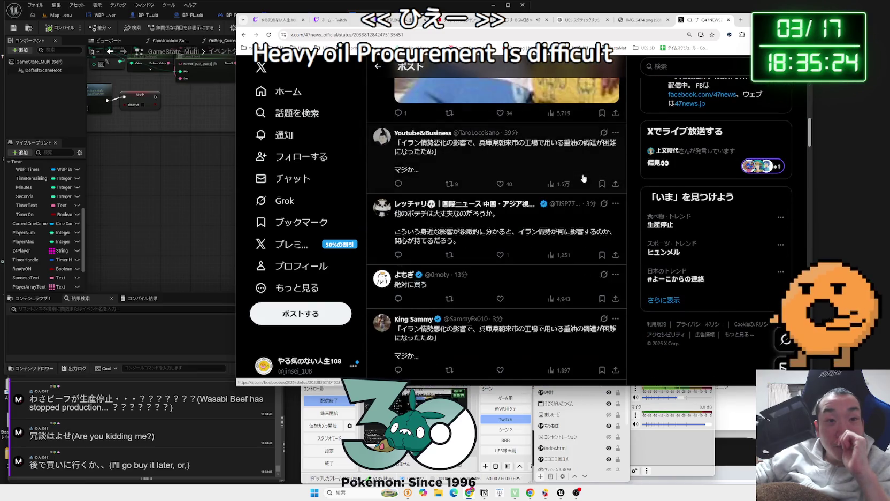
scroll(584, 178, "down", 3)
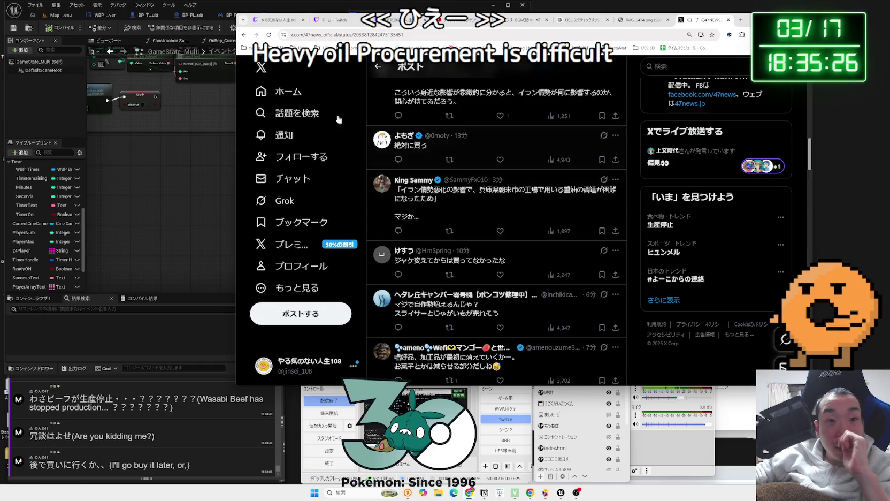
left_click(291, 86)
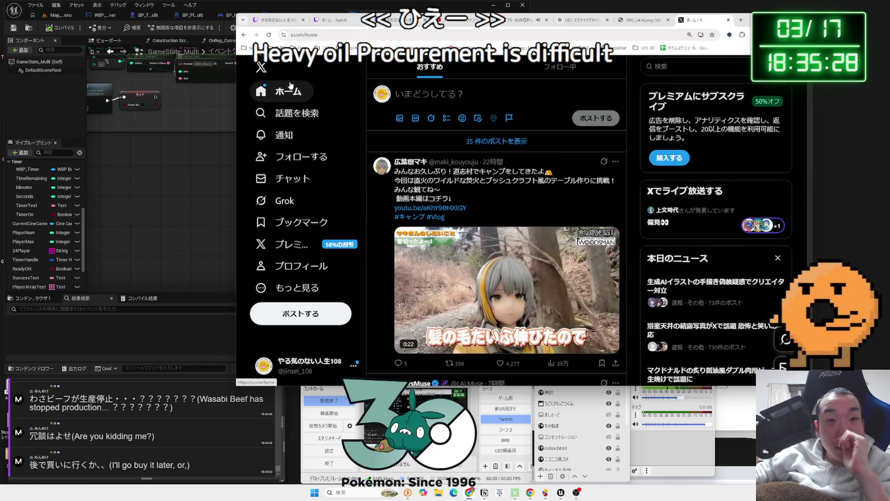
left_click(470, 144)
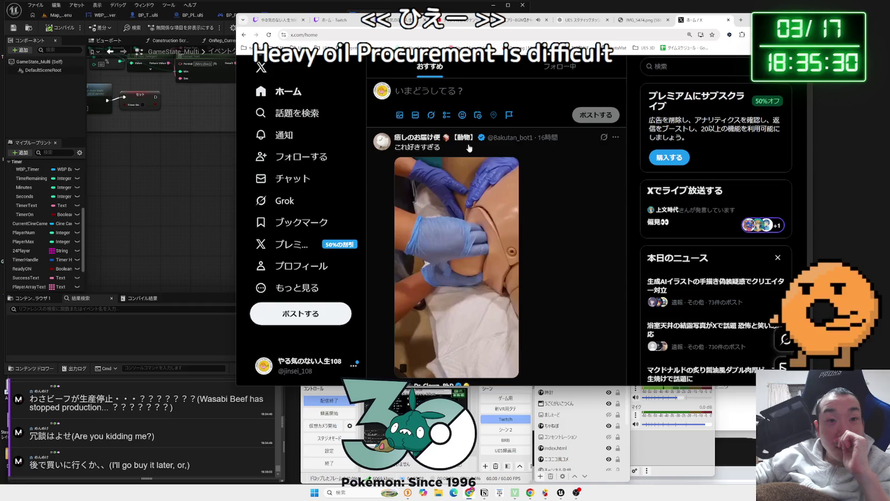
scroll(506, 182, "down", 2)
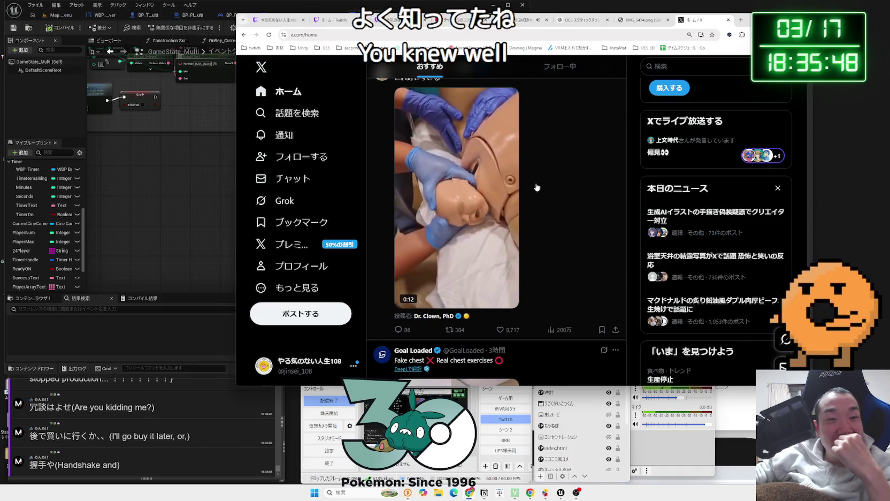
scroll(536, 185, "down", 2)
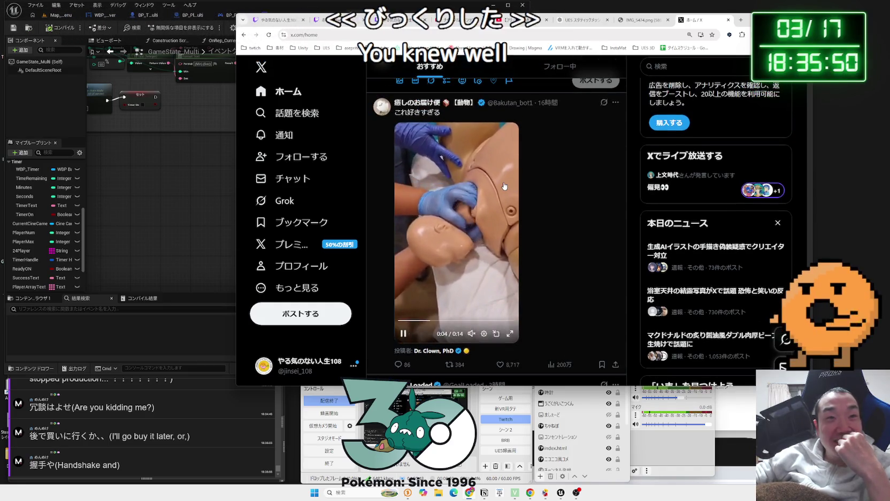
scroll(503, 186, "down", 3)
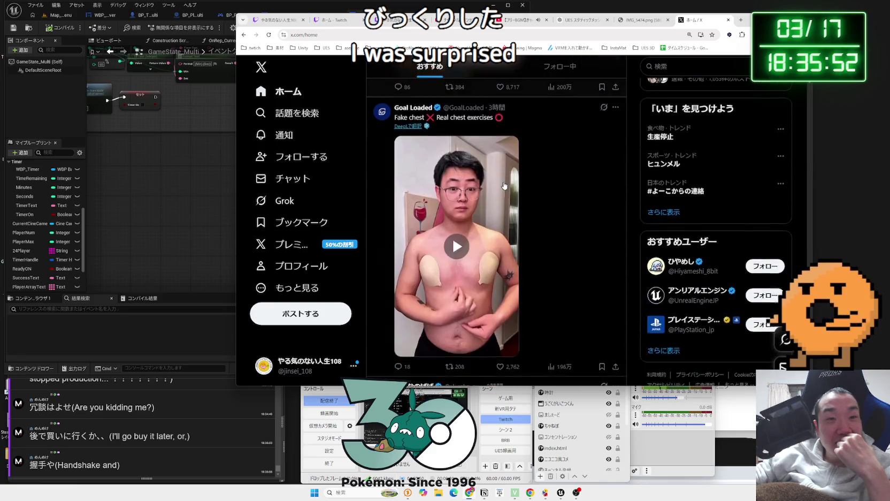
scroll(504, 186, "down", 4)
scroll(517, 201, "down", 1)
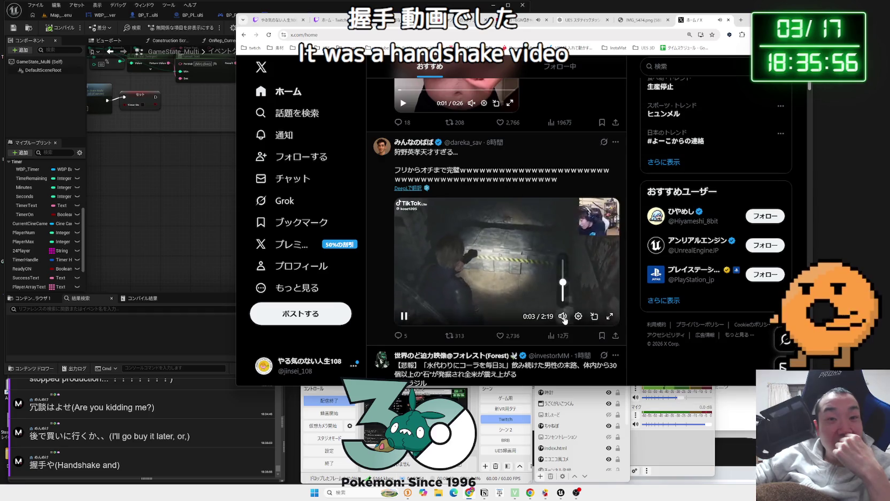
Unmute the embedded TikTok game clip and let it play on in the feed.
left_click(563, 315)
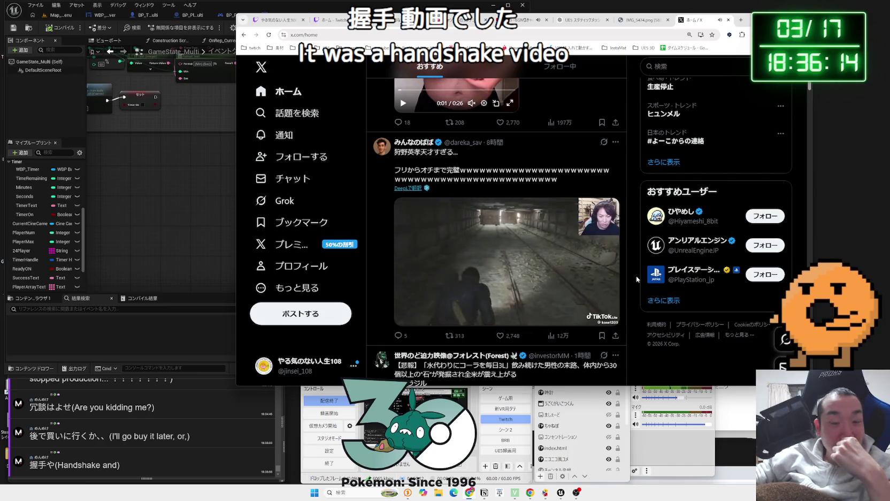
scroll(636, 275, "down", 1)
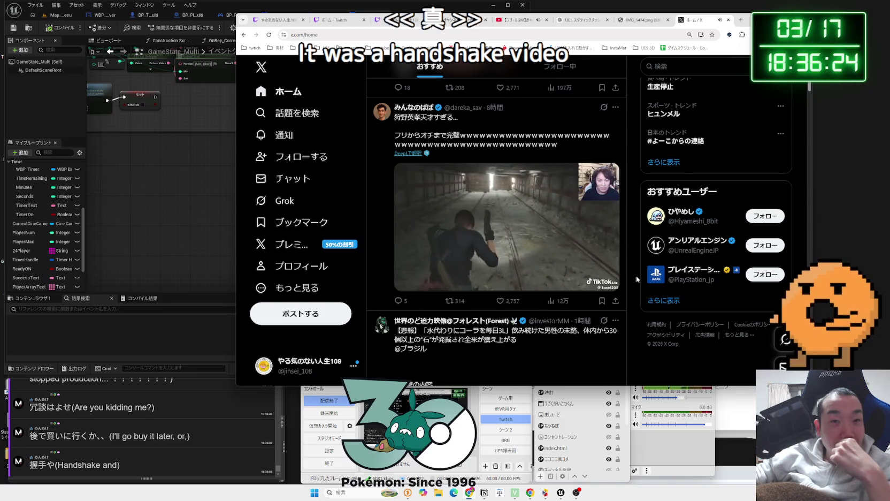
mouse_move(580, 277)
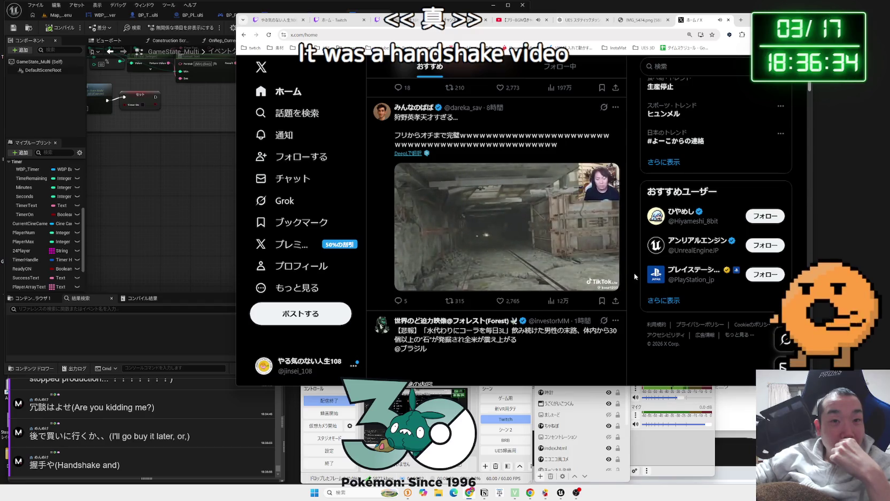
mouse_move(607, 273)
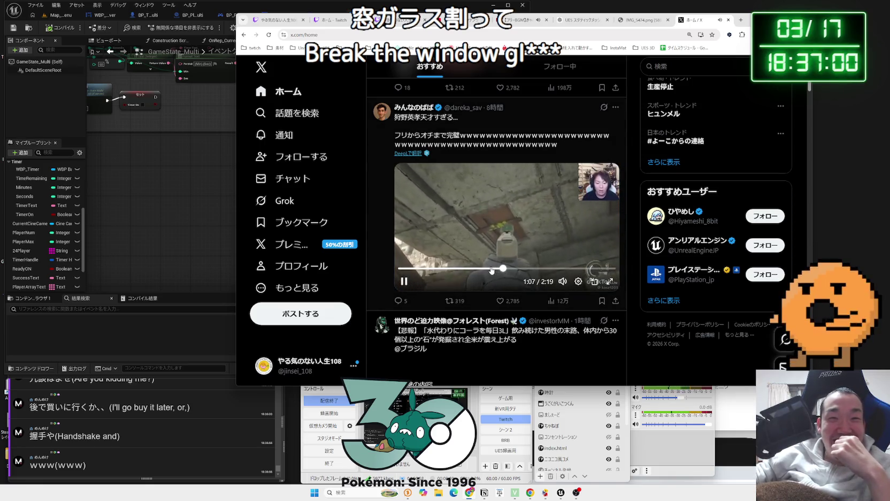
Rewind the game video to about 0:44, pause and resume, skip to 0:57, then watch full screen.
left_click(485, 269)
left_click_drag(485, 269, 471, 269)
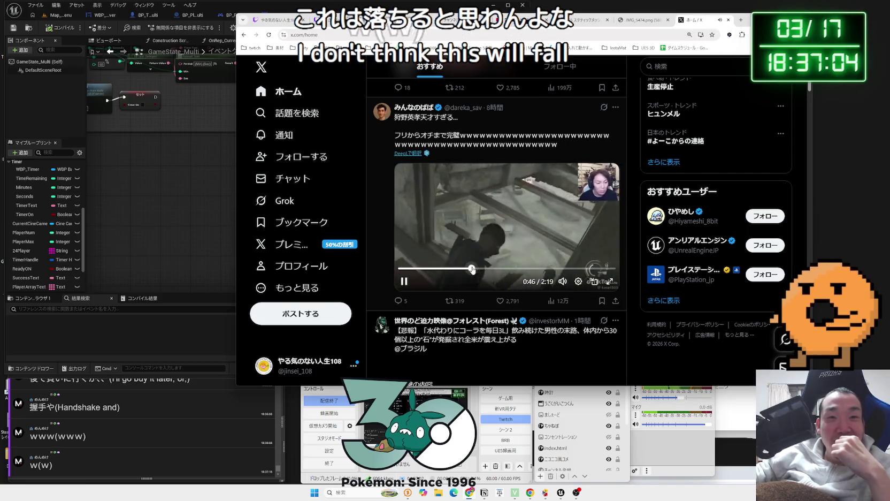
left_click(475, 238)
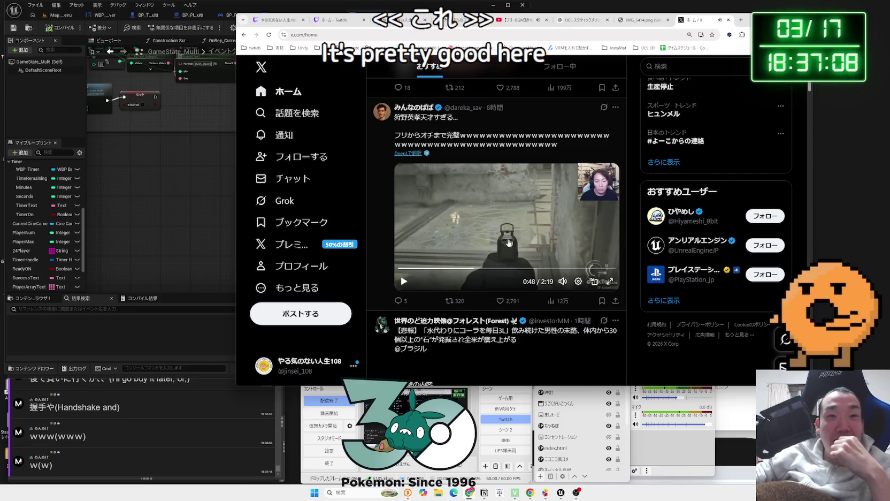
left_click(544, 234)
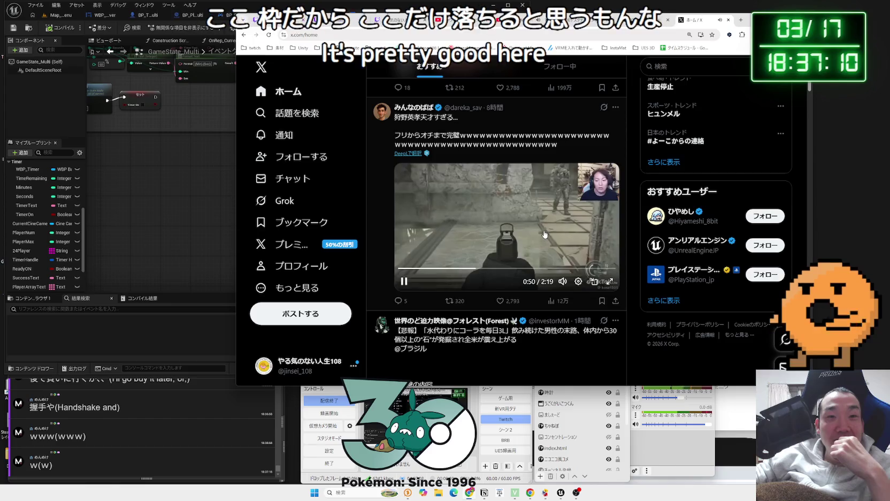
left_click(487, 269)
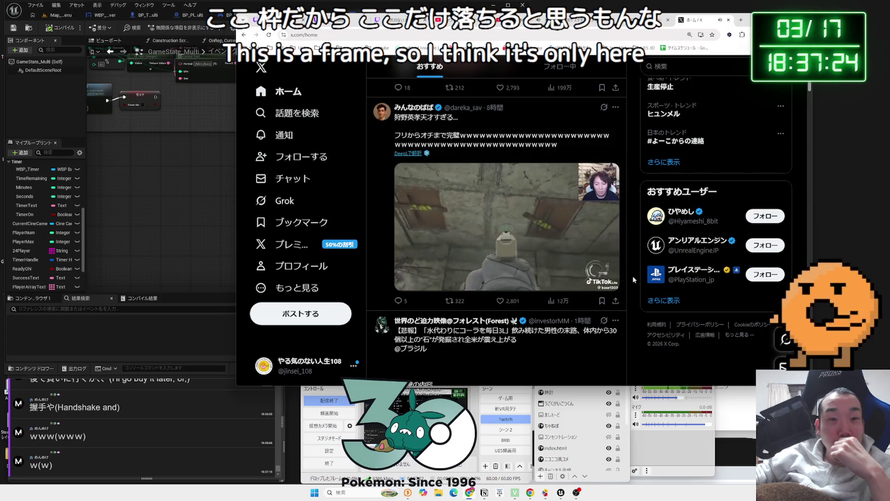
left_click(614, 286)
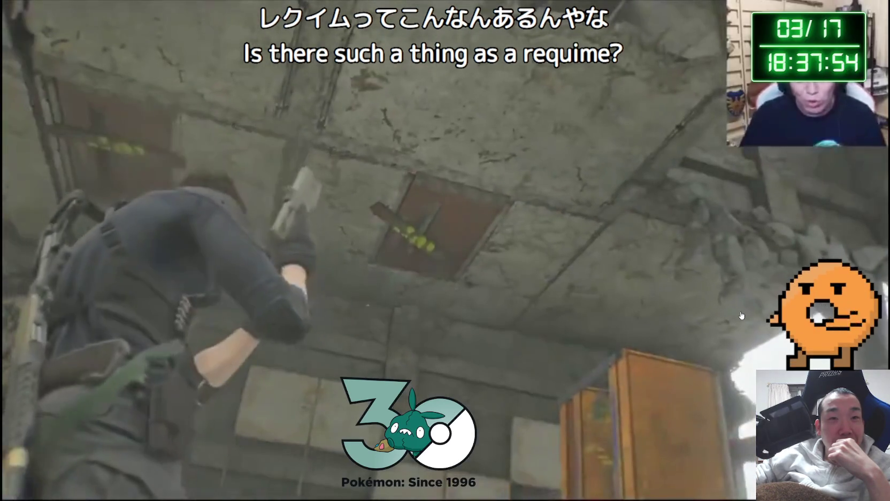
mouse_move(743, 317)
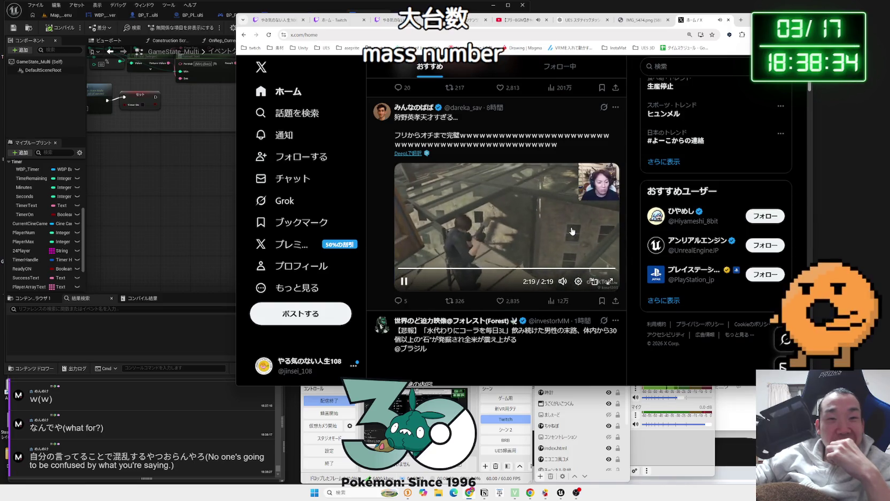
Enlarge the fourth figure photo in the timeline, then close it.
scroll(572, 230, "down", 4)
scroll(572, 228, "down", 8)
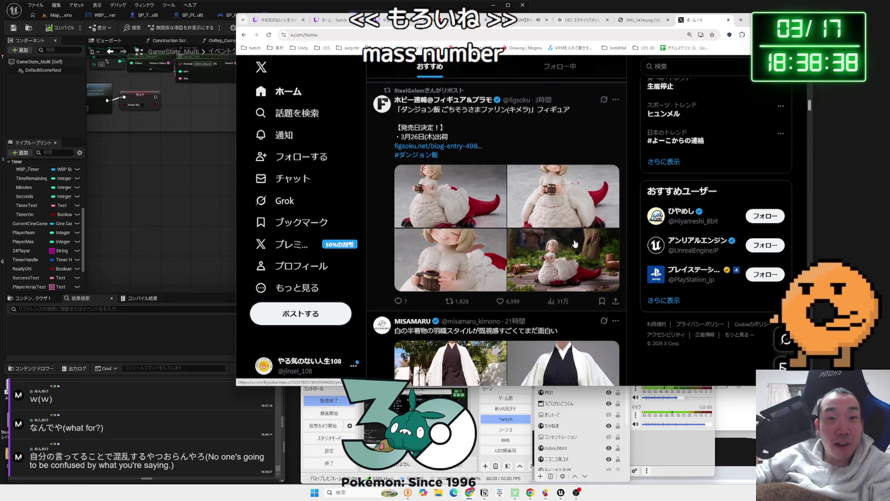
left_click(574, 244)
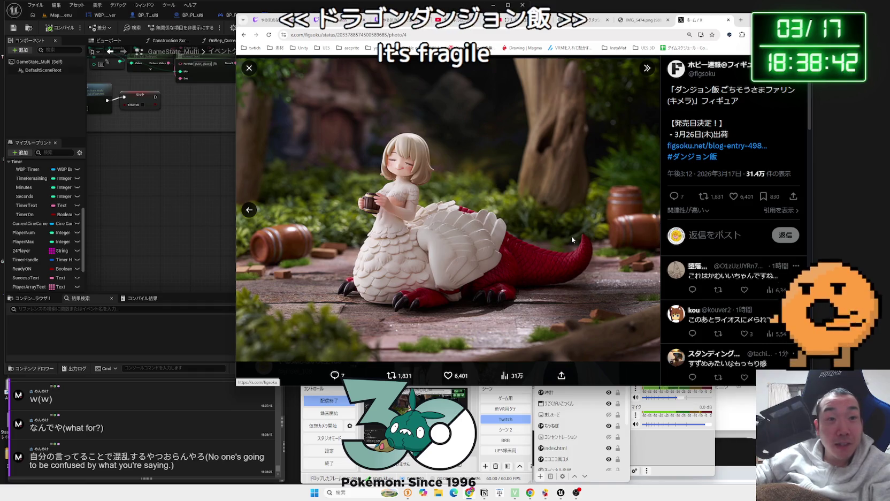
key("Escape")
Open the circuit-simulator post, play its video from 0:13, then return to the home timeline.
scroll(535, 235, "down", 1)
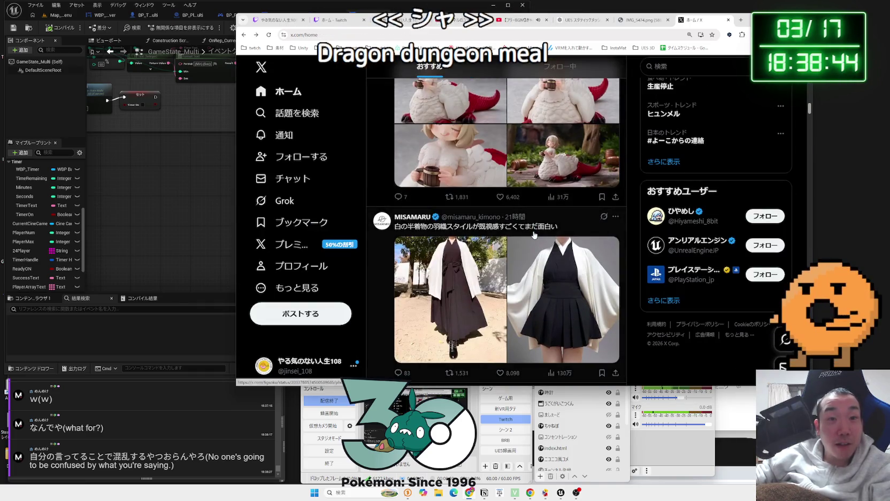
scroll(534, 234, "down", 3)
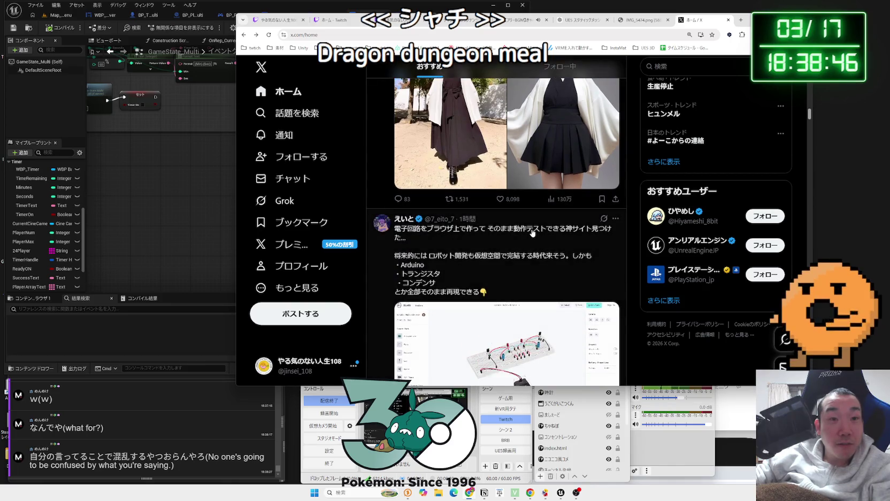
scroll(533, 232, "down", 1)
scroll(532, 233, "down", 1)
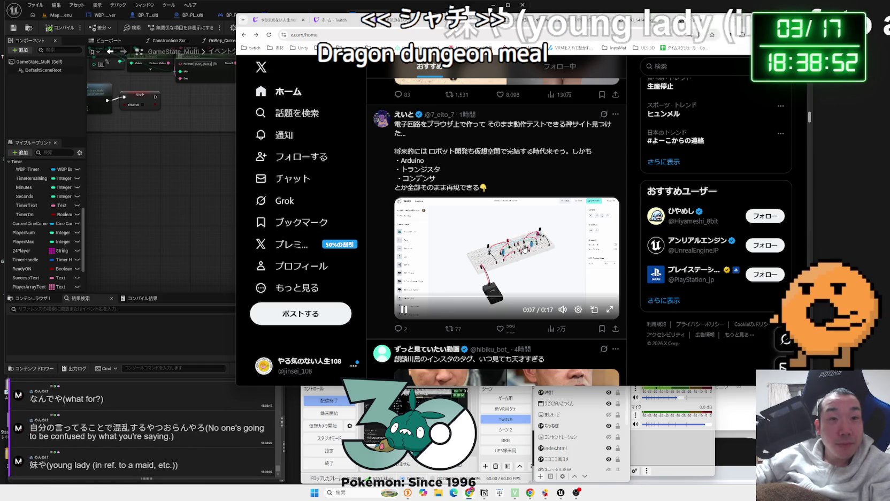
scroll(459, 213, "up", 5)
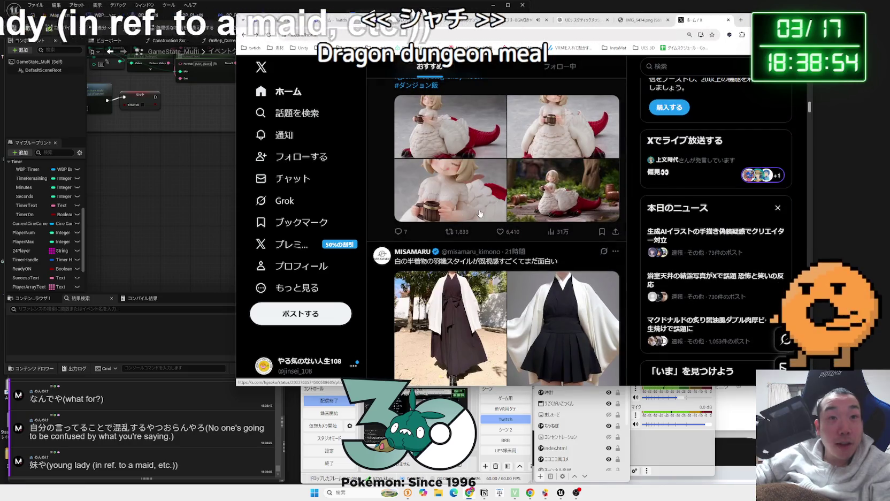
scroll(504, 221, "up", 3)
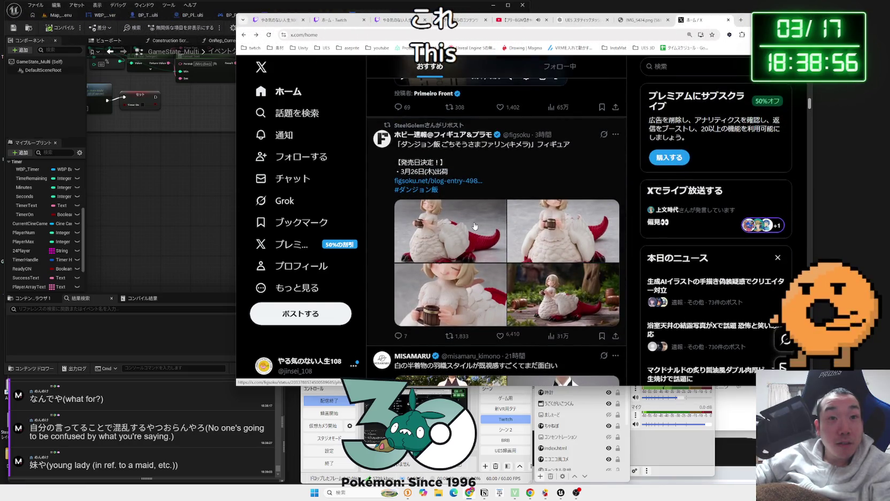
scroll(474, 226, "down", 10)
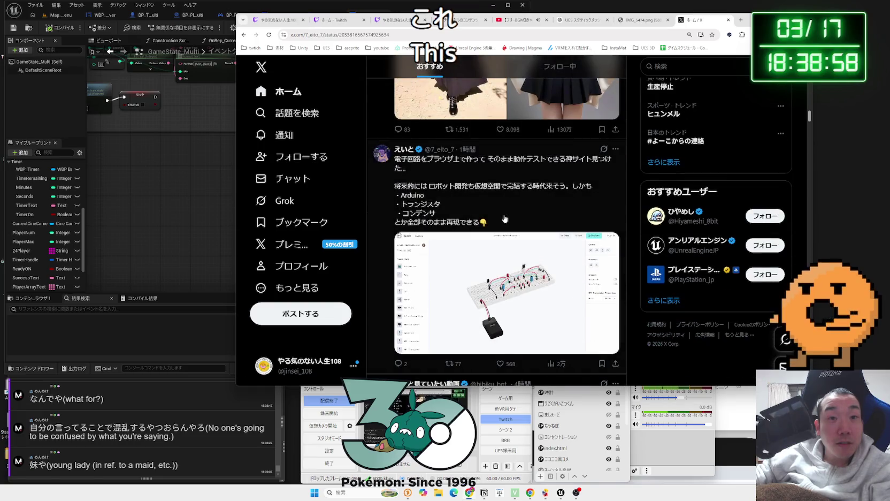
left_click(504, 219)
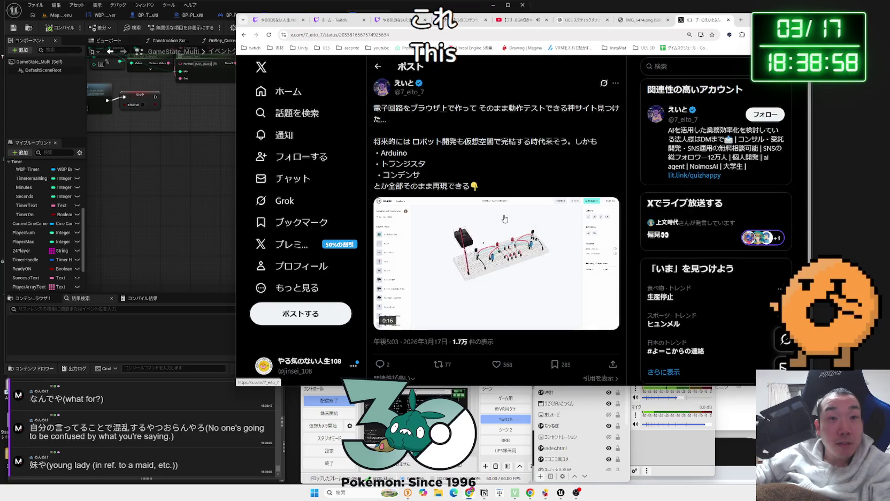
left_click(532, 255)
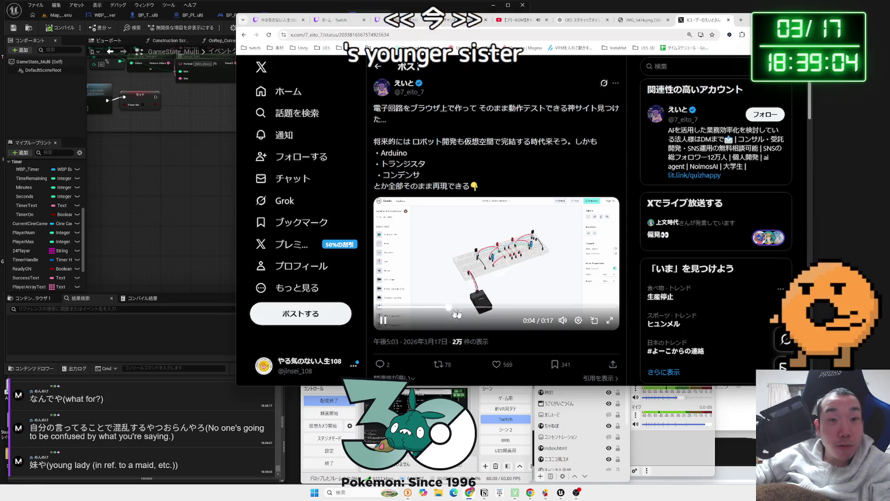
left_click(559, 309)
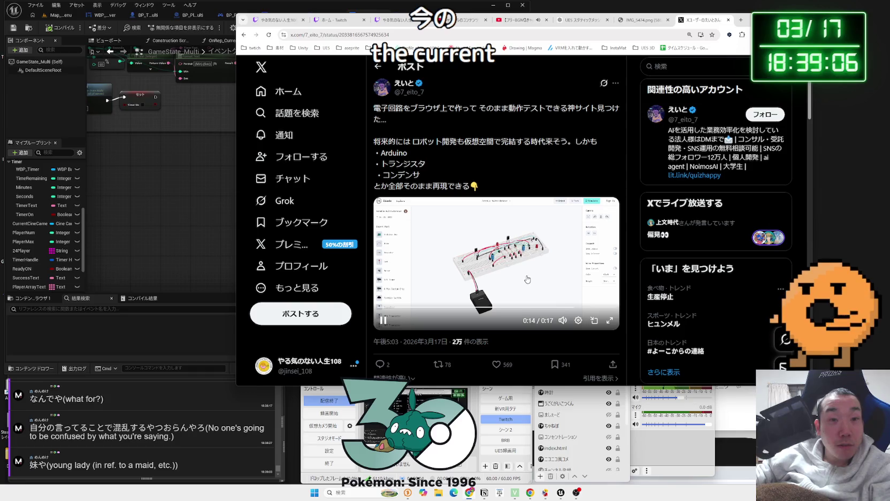
key("alt+Left")
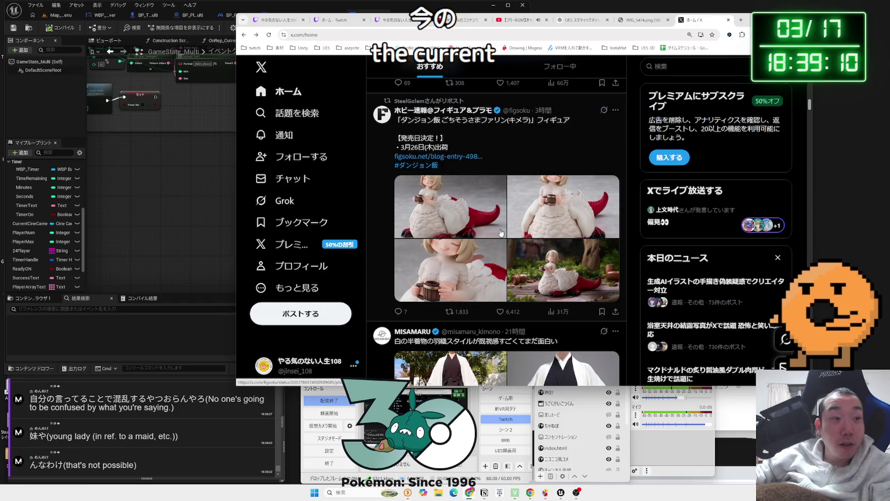
Close the X tab, narrow the browser window, and switch to the ChatGPT conversation.
scroll(512, 253, "down", 15)
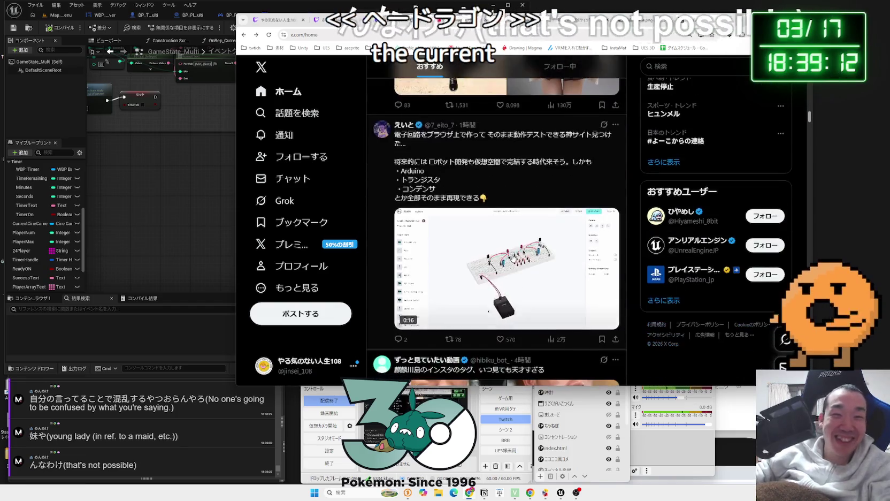
scroll(512, 259, "down", 1)
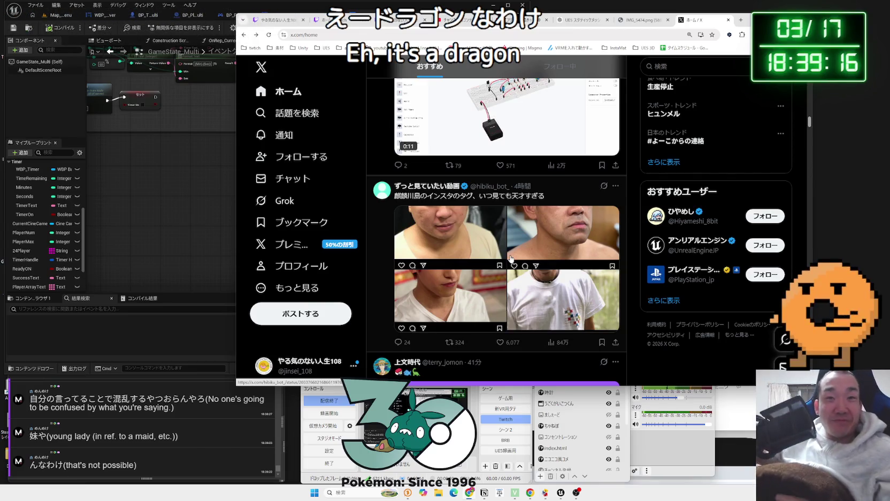
left_click(728, 20)
left_click_drag(232, 112, 429, 112)
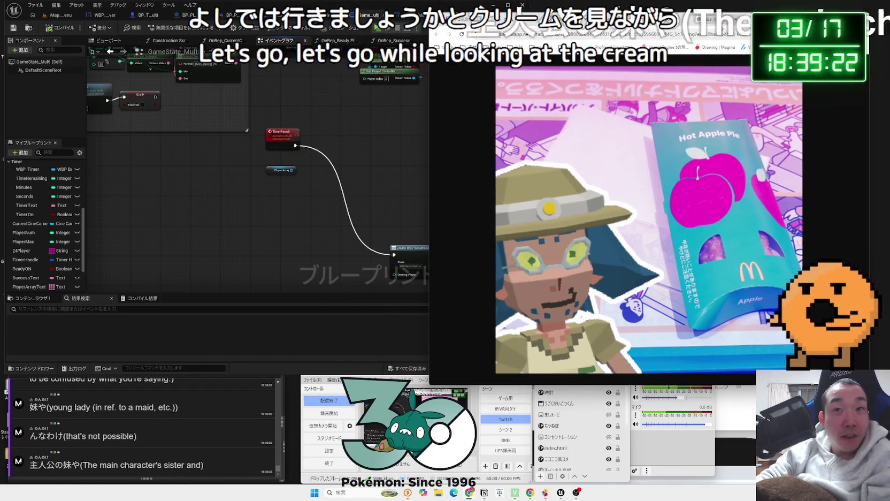
key("ctrl+w")
scroll(608, 189, "down", 15)
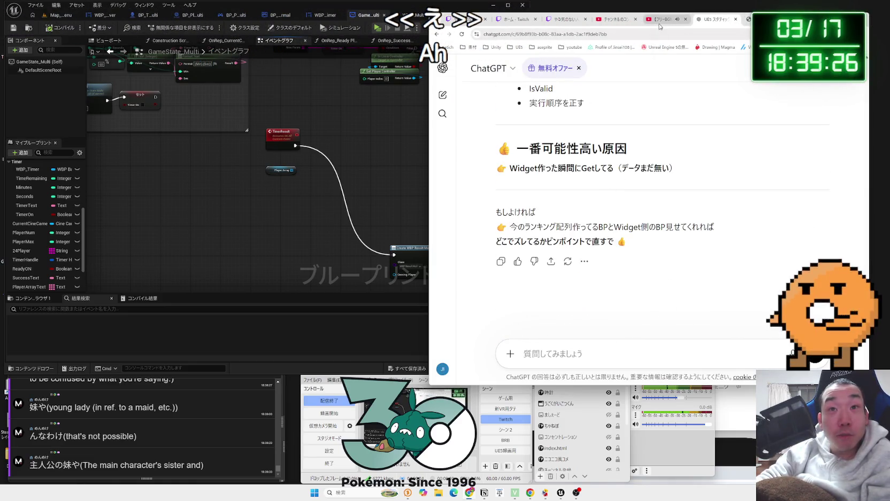
Cycle Chrome tabs to reach the YouTube Studio channel video list, then bring Unreal Editor forward.
left_click(513, 18)
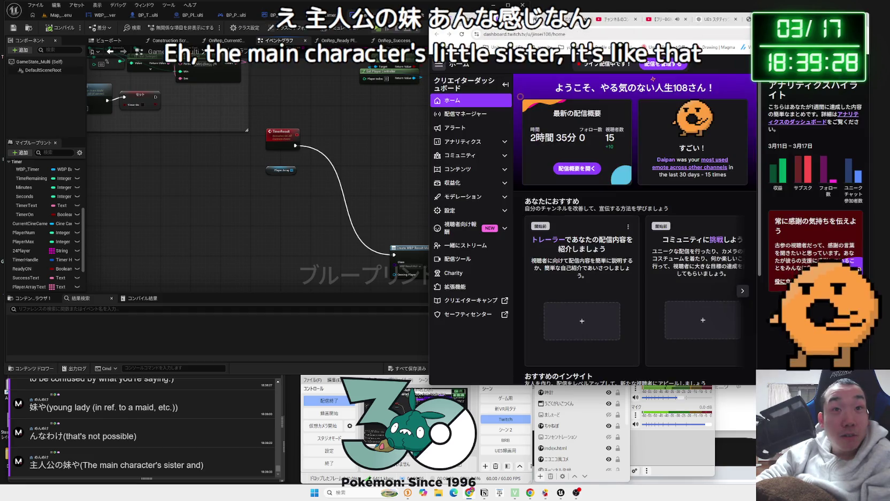
key("ctrl+w")
key("ctrl+w")
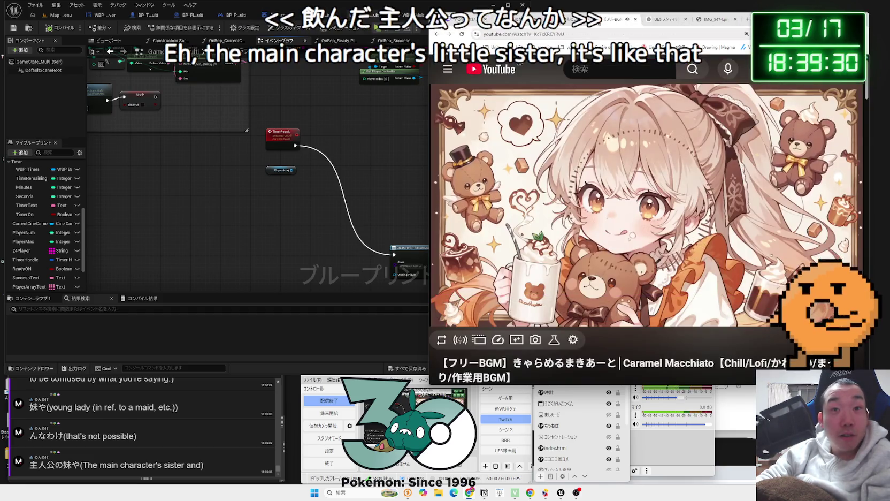
key("ctrl+shift+t")
left_click(376, 161)
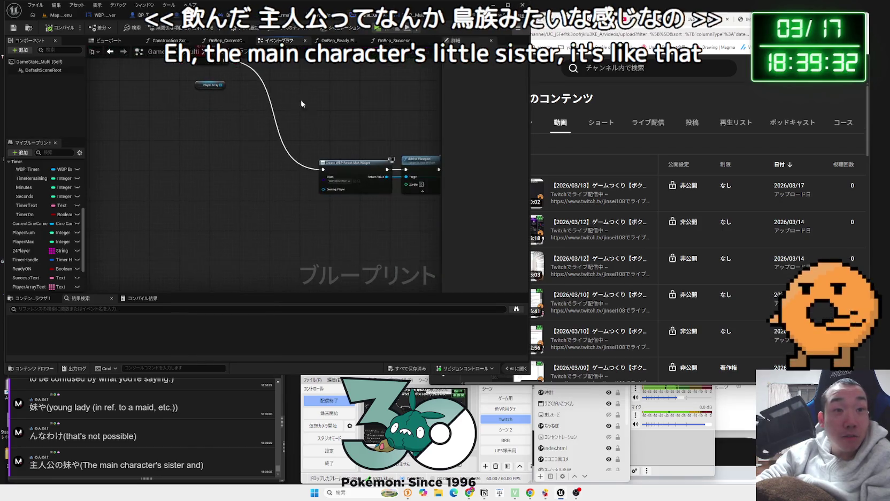
Copy the For Each Loop, Cast and ADD nodes from WBP_Result_Mult into GameState_Multi.
mouse_move(241, 158)
left_mouse_down()
mouse_move(349, 214)
mouse_move(308, 180)
mouse_move(303, 162)
left_mouse_up()
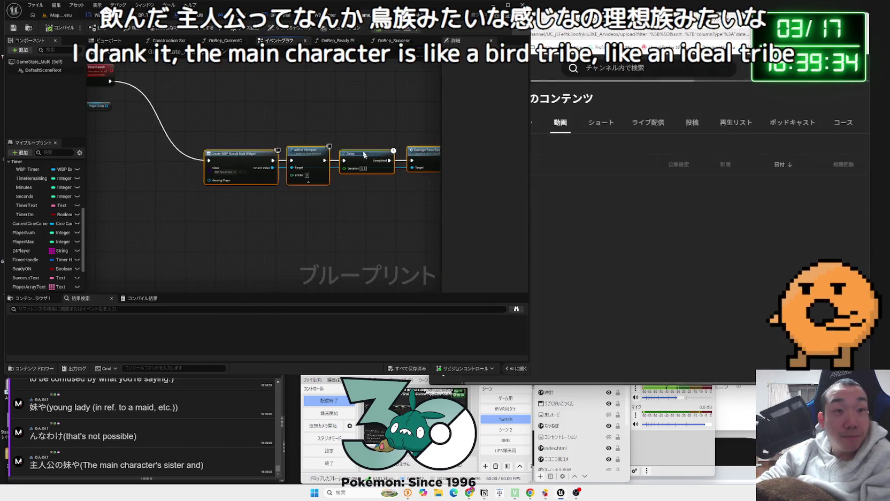
key("ctrl+Tab")
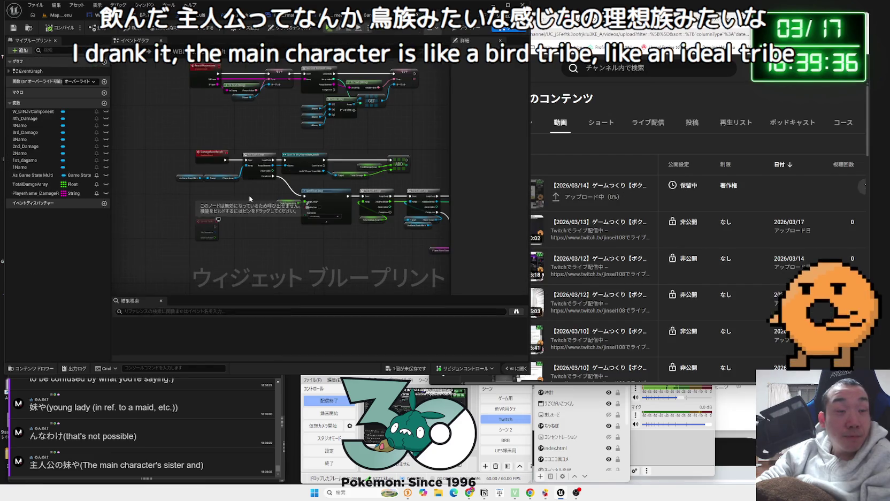
scroll(249, 199, "up", 4)
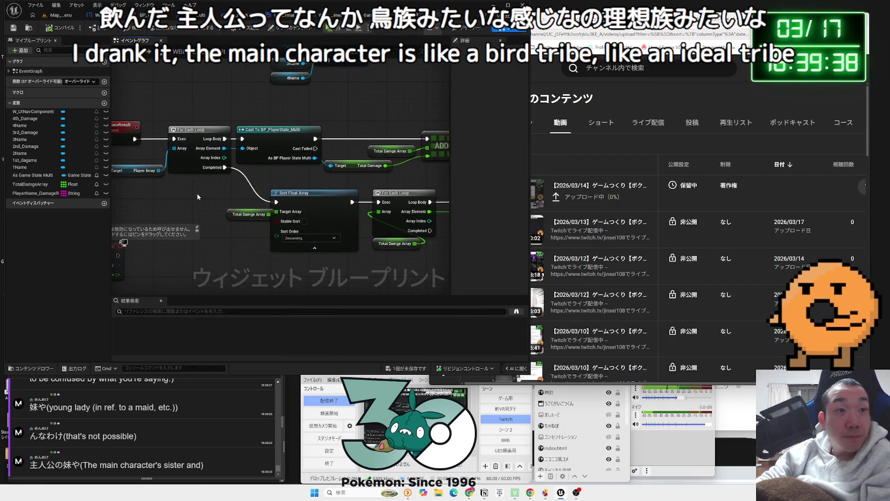
scroll(217, 152, "down", 2)
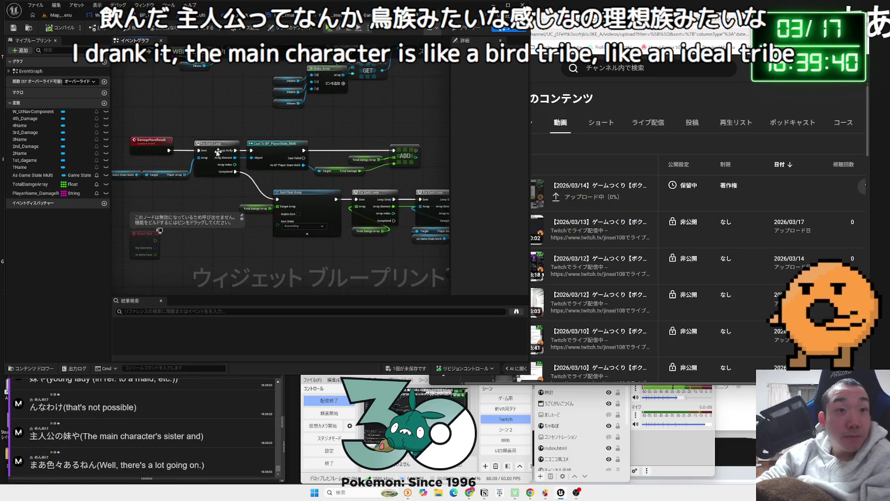
left_click_drag(414, 175, 205, 142)
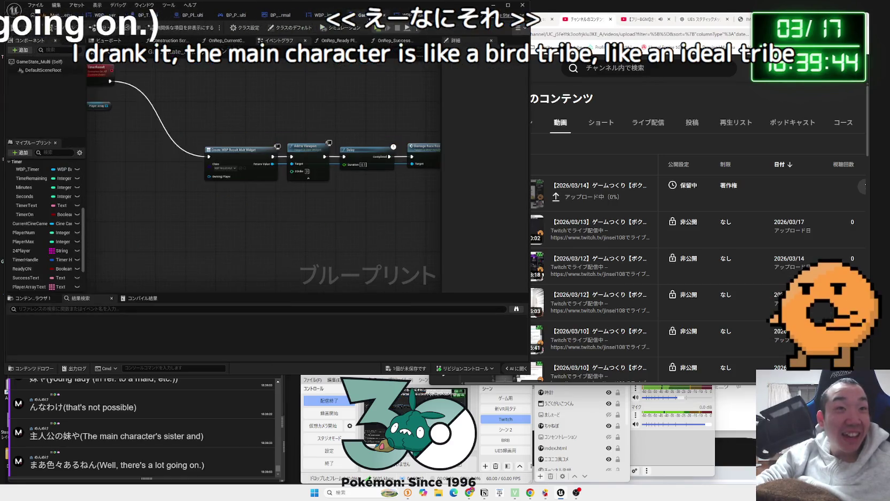
key("ctrl+Tab")
key("ctrl+v")
Arrange the pasted loop group beneath the TimerResult event near the Delay node.
scroll(214, 149, "up", 1)
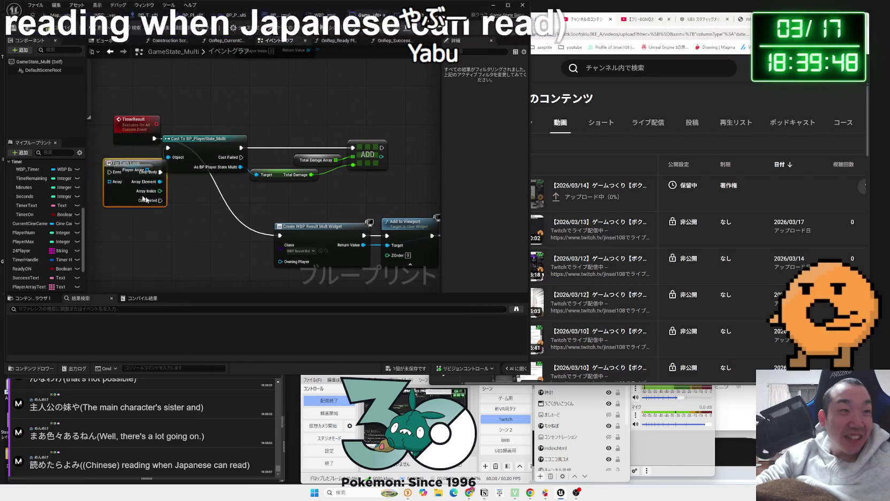
left_click(120, 171)
left_click_drag(119, 132, 122, 102)
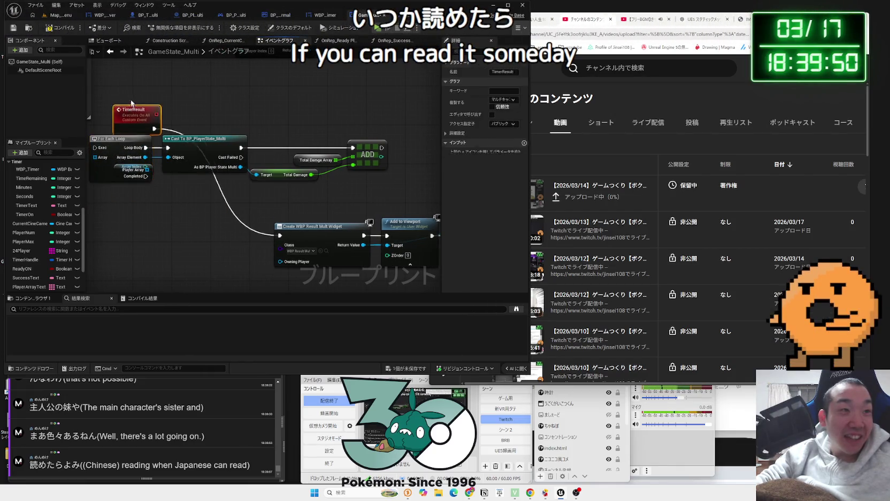
mouse_move(116, 142)
left_mouse_down()
mouse_move(115, 112)
mouse_move(116, 143)
left_mouse_up()
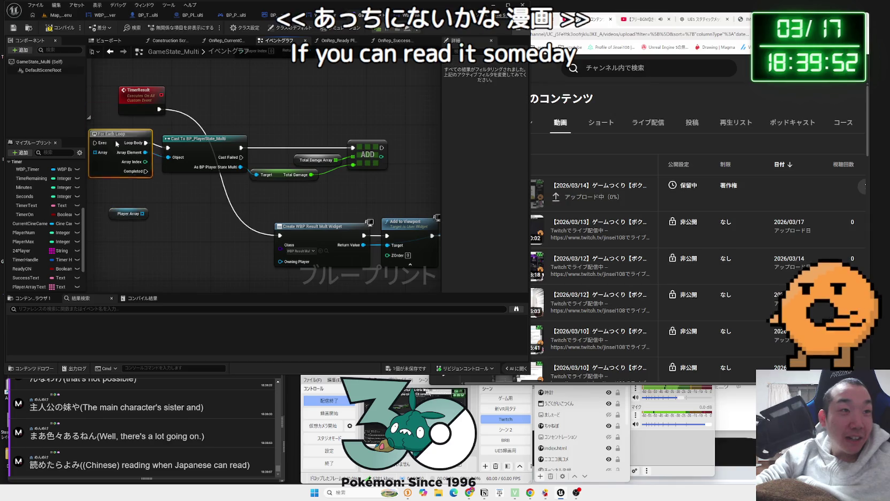
mouse_move(393, 197)
left_mouse_down()
mouse_move(88, 132)
mouse_move(229, 97)
left_mouse_up()
left_click_drag(142, 94, 141, 120)
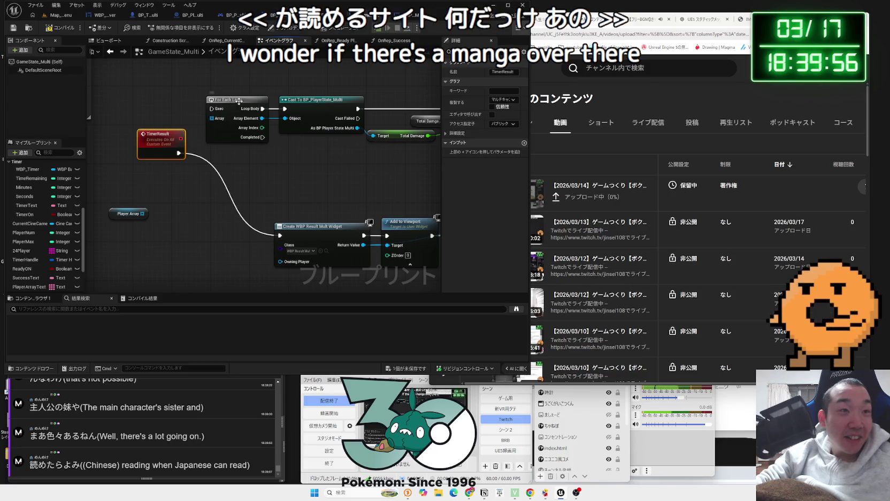
left_click_drag(238, 101, 145, 93)
left_click_drag(414, 160, 414, 161)
left_click_drag(150, 107, 148, 145)
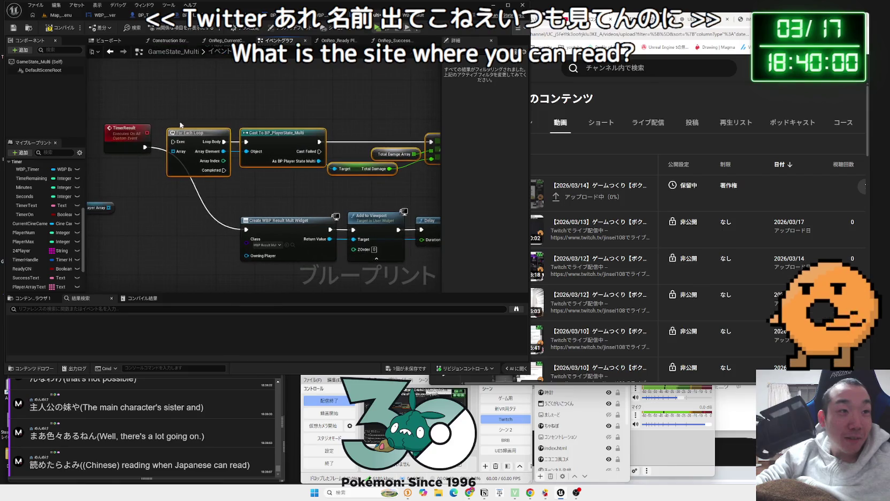
left_click(148, 144)
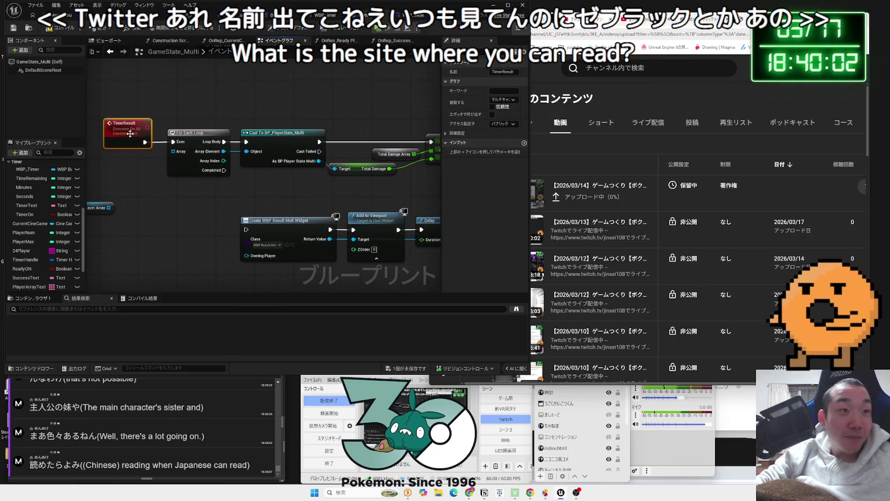
left_click(145, 176)
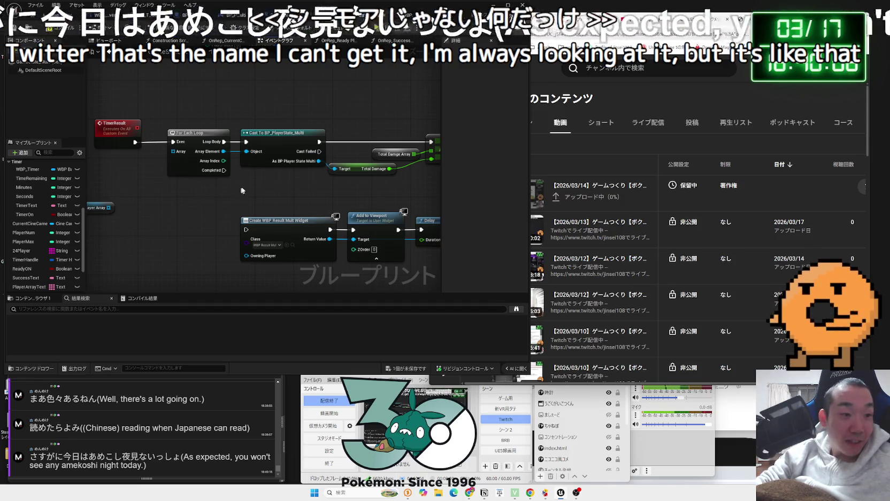
left_click_drag(343, 187, 273, 194)
Save and compile GameState_Multi, resolving the Total Damage Array node error.
key("ctrl+shift+s")
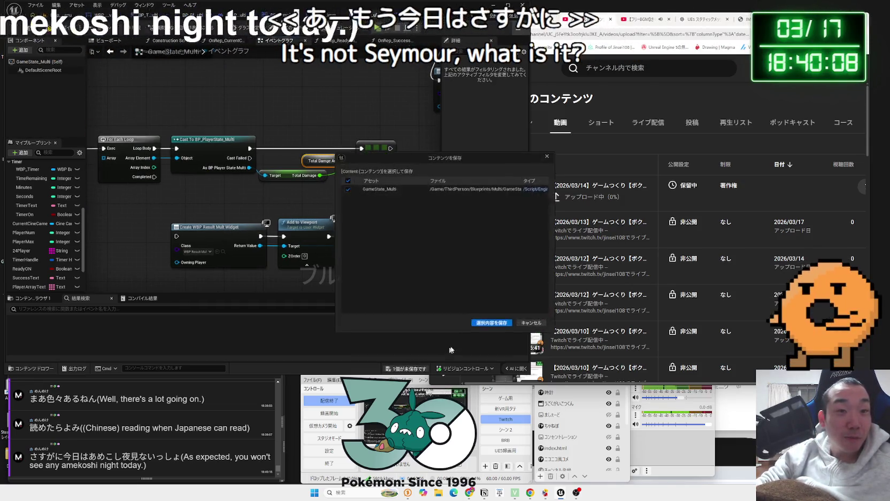
left_click(483, 324)
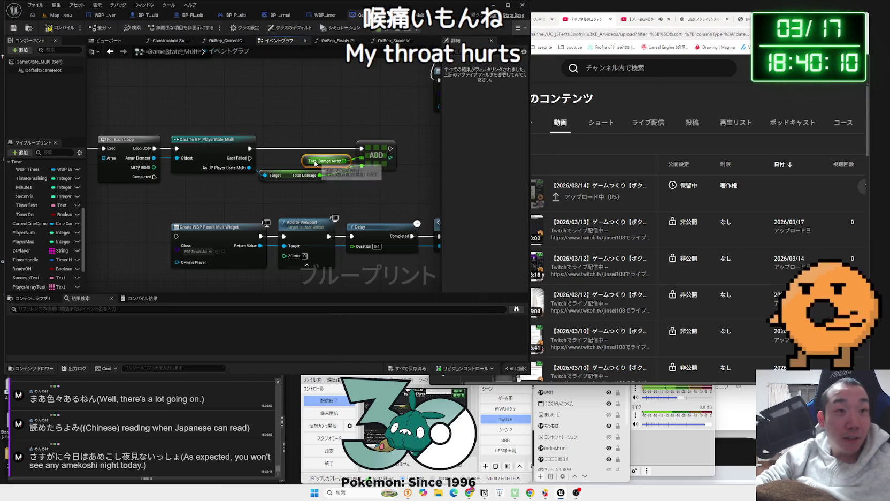
left_click(59, 30)
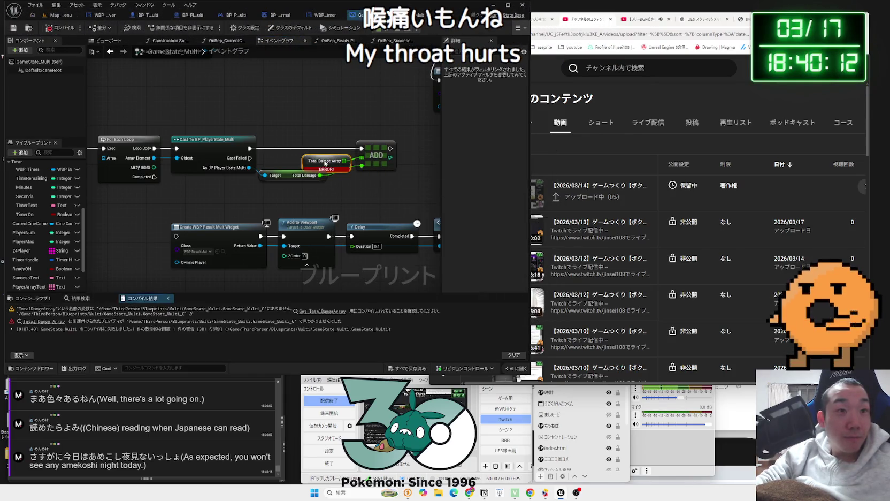
right_click(310, 162)
left_click(303, 179)
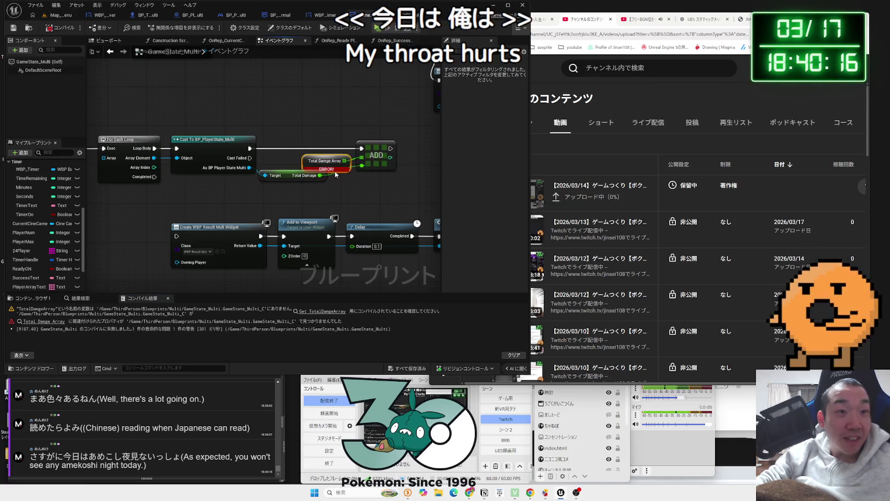
left_click(319, 164)
left_click(289, 121)
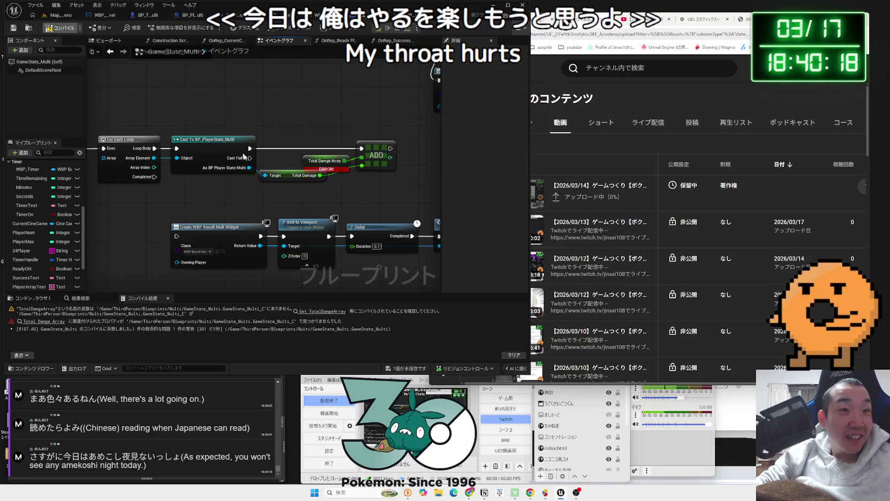
scroll(321, 160, "down", 1)
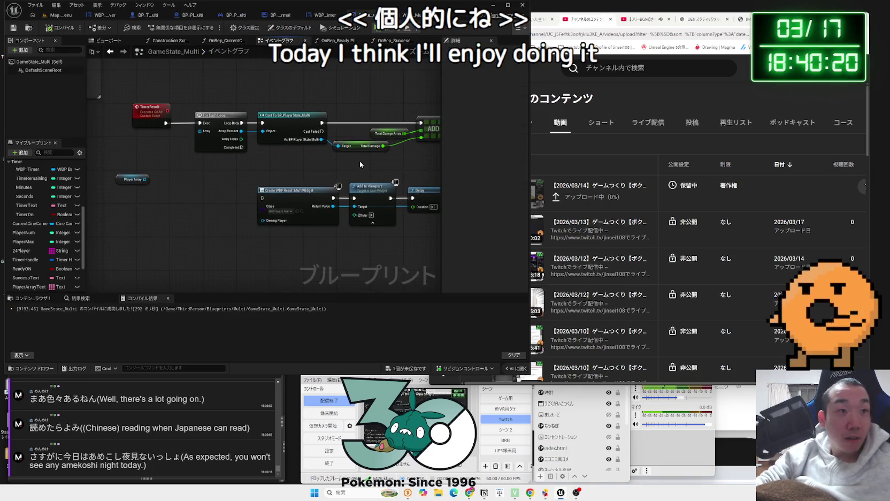
Connect Player Array to the For Each Loop's array input.
left_click_drag(200, 135, 200, 132)
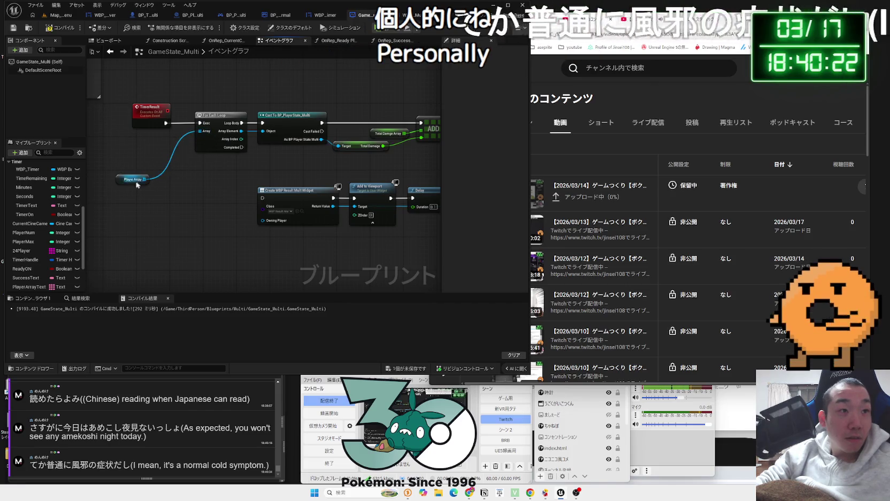
left_click_drag(134, 179, 166, 142)
scroll(202, 171, "up", 2)
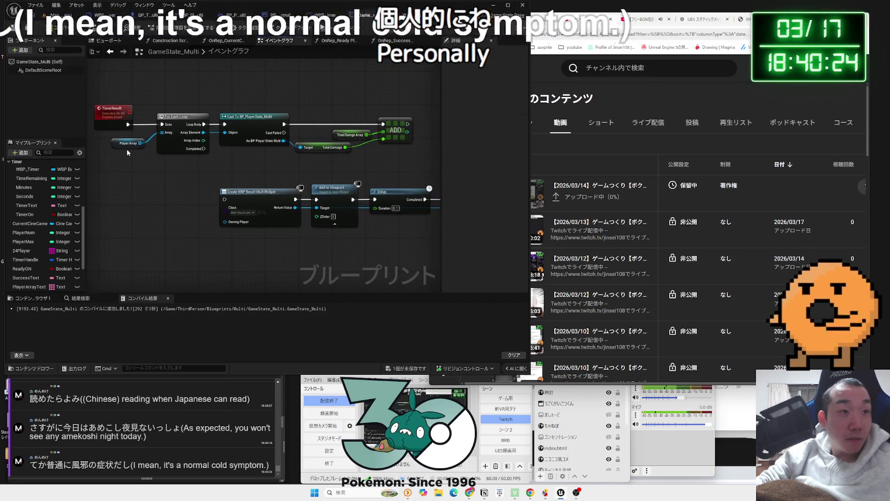
left_click_drag(254, 163, 219, 137)
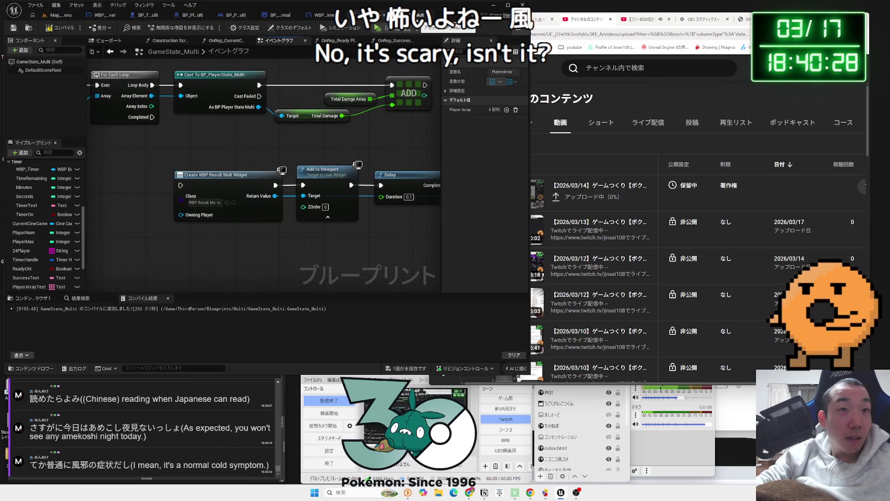
In WBP_Result_Mult, select the Player Name Damage Race ranking node group.
key("ctrl+Tab")
left_click_drag(370, 169, 173, 130)
left_click_drag(361, 177, 427, 178)
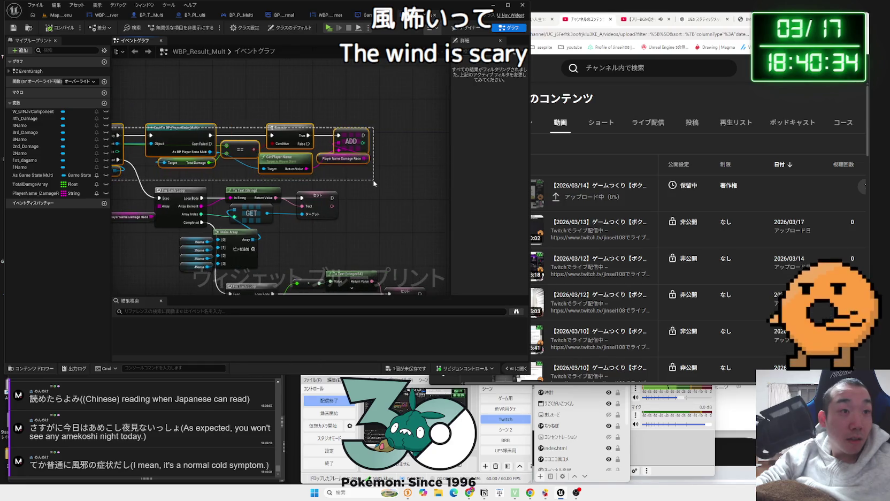
Create a new PlayerName variable from the Player Name Damage Race node in GameState_Multi.
left_click_drag(373, 183, 449, 174)
left_click(365, 15)
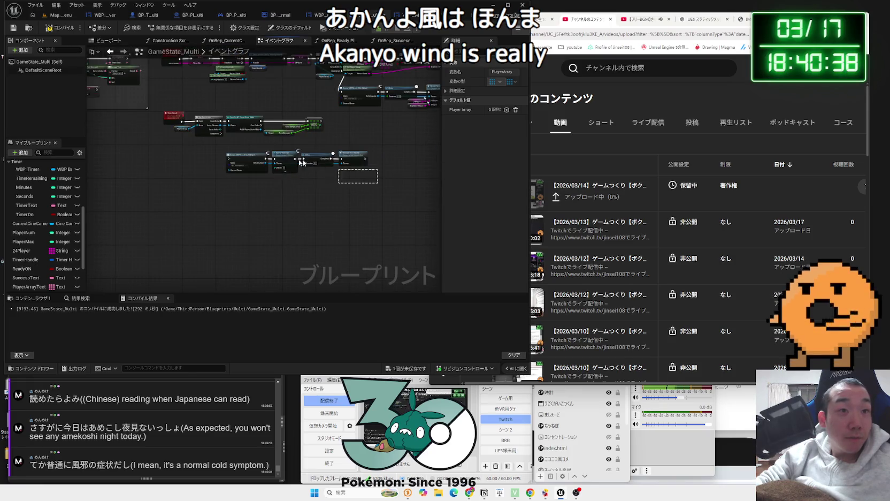
scroll(201, 161, "up", 2)
scroll(202, 162, "down", 1)
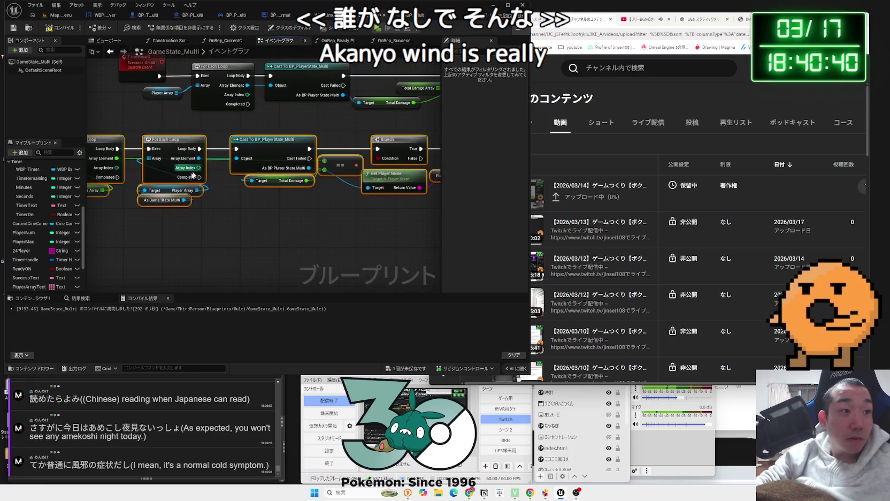
scroll(142, 220, "down", 1)
scroll(35, 259, "down", 3)
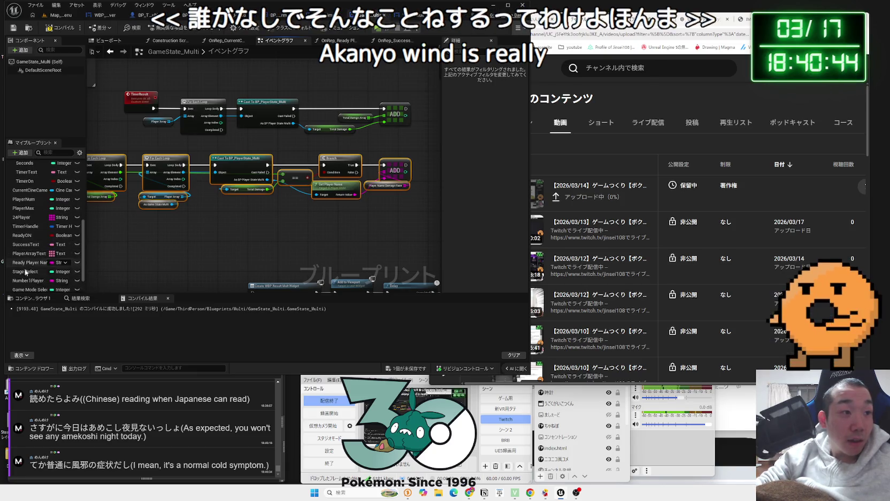
scroll(27, 272, "down", 2)
scroll(35, 270, "down", 1)
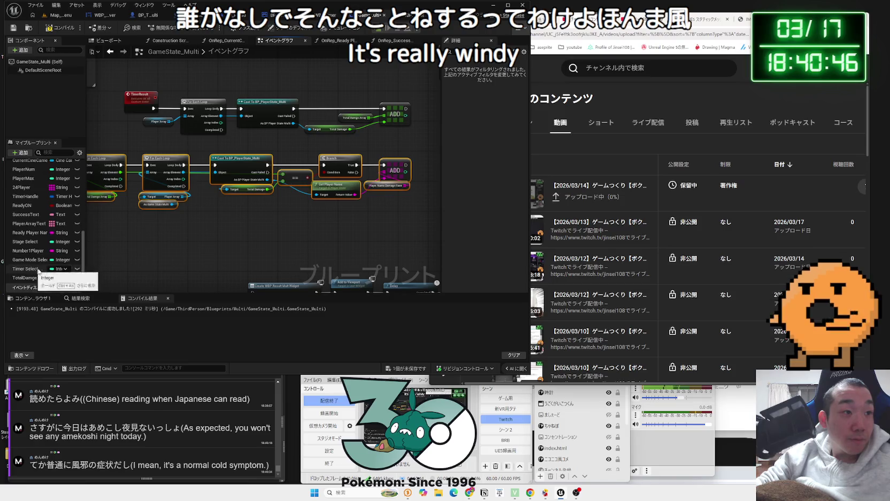
scroll(332, 208, "up", 3)
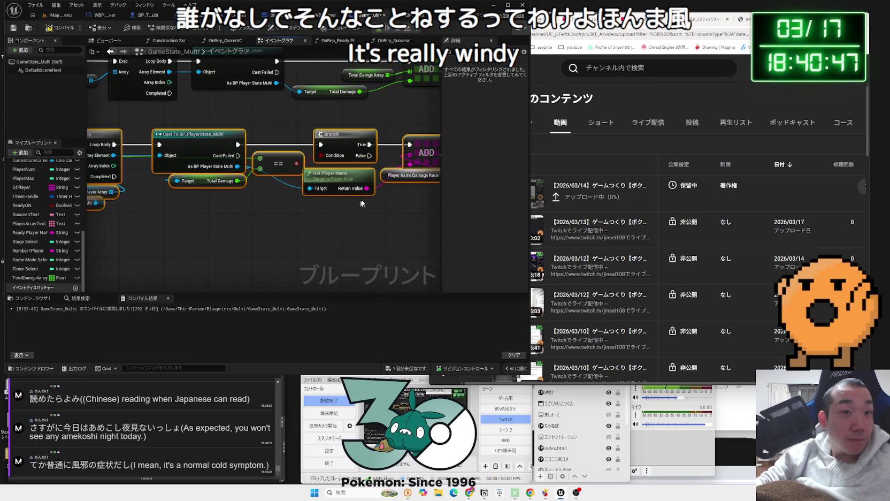
right_click(332, 184)
left_click(359, 203)
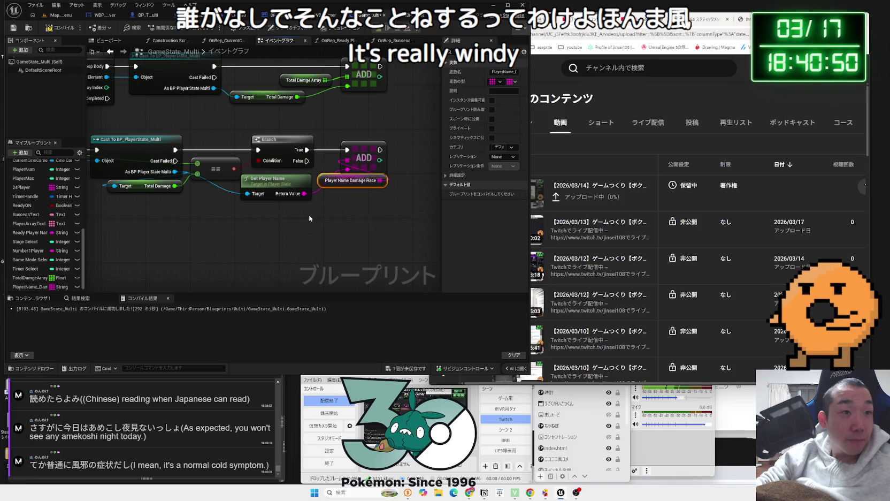
Delete the As Game State Multi cast and old Player Array getter, then shift the loop row right.
left_click(229, 205)
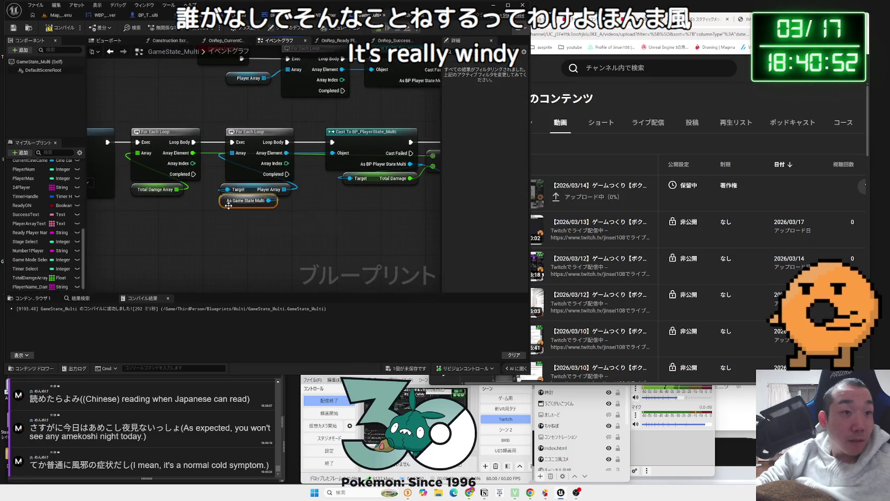
key("Delete")
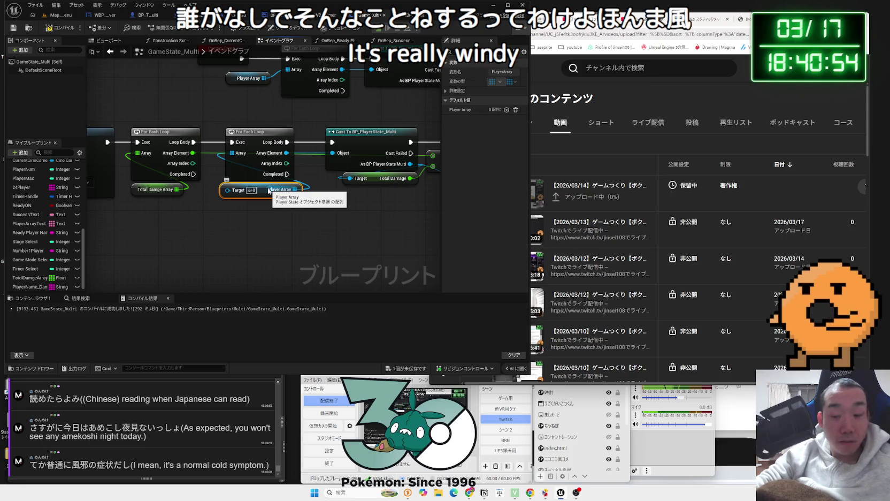
key("Delete")
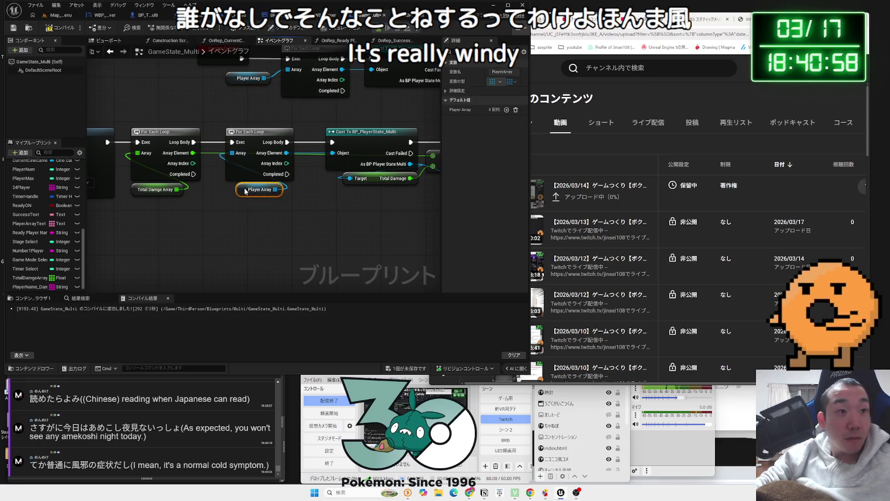
scroll(245, 191, "down", 5)
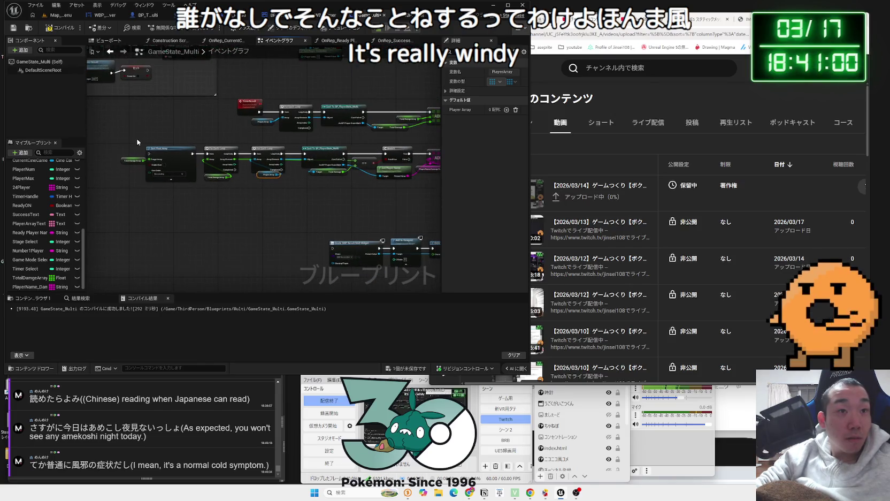
left_click_drag(419, 191, 394, 194)
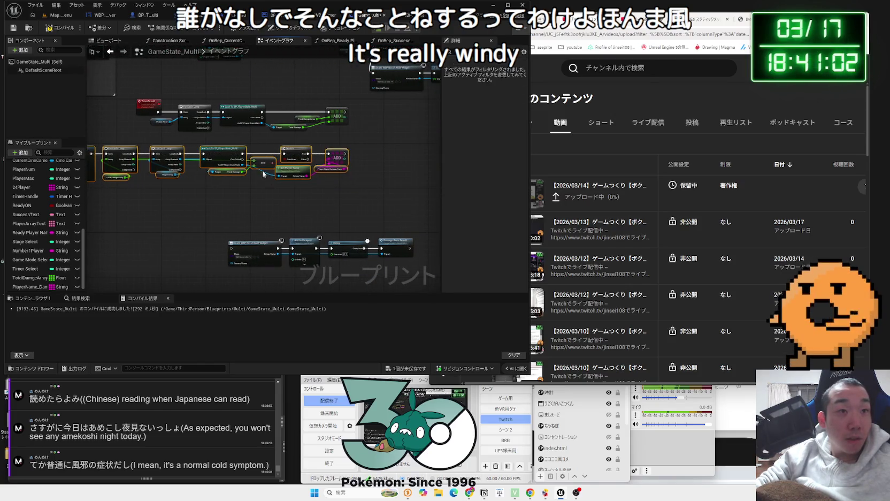
scroll(131, 146, "up", 2)
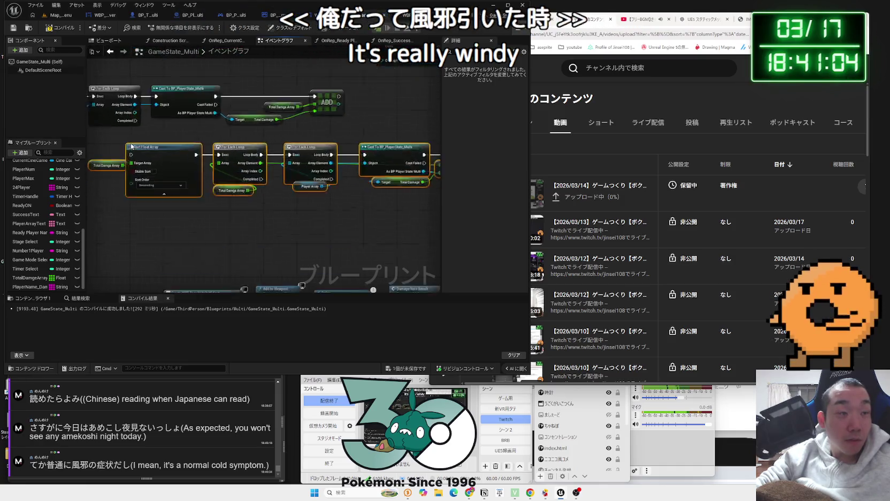
scroll(190, 117, "up", 1)
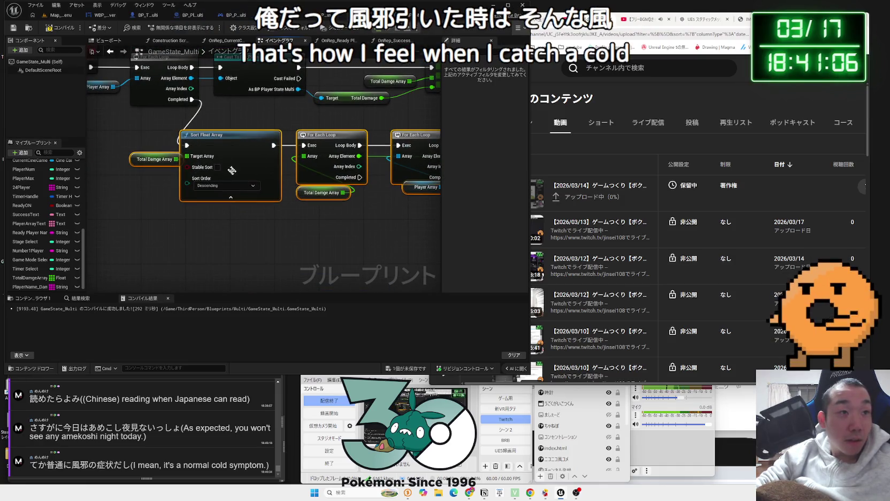
scroll(232, 170, "down", 5)
left_click_drag(148, 204, 258, 170)
left_click_drag(131, 167, 151, 162)
left_click(277, 218)
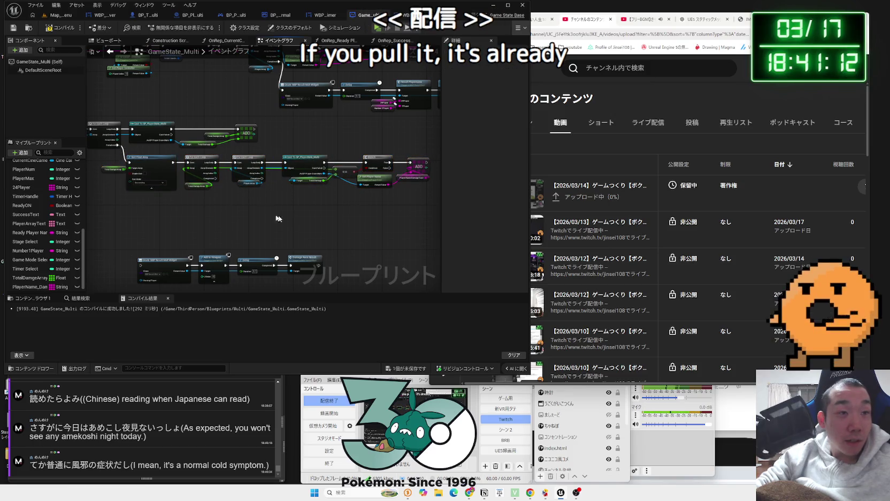
Save the blueprint and nudge the Player Array getter into line.
left_click(408, 369)
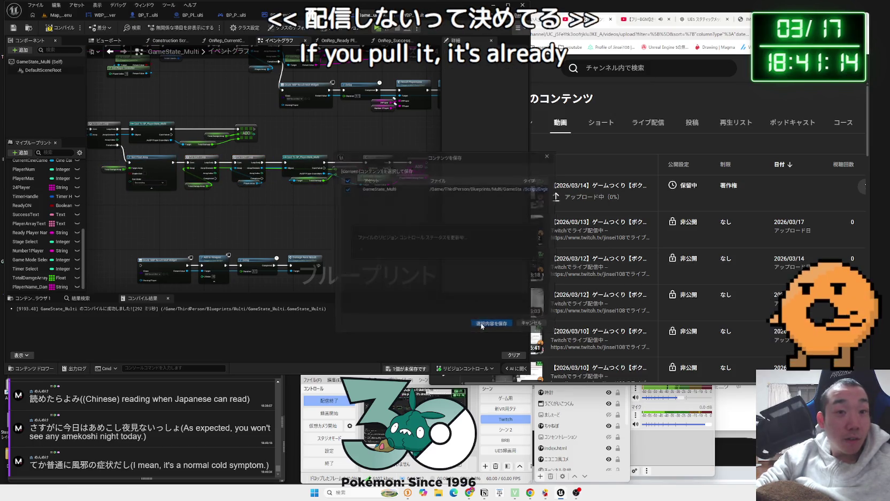
scroll(254, 198, "up", 3)
left_click_drag(254, 200, 293, 211)
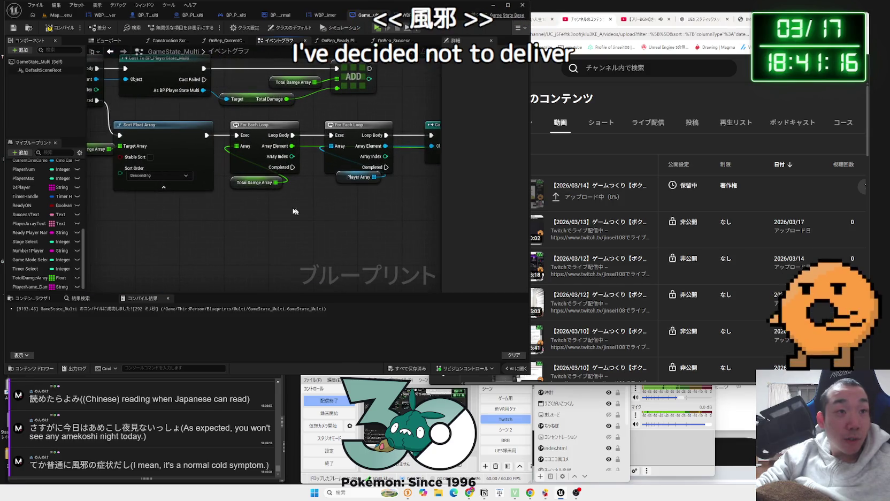
mouse_move(256, 121)
left_mouse_down()
mouse_move(280, 204)
mouse_move(213, 205)
left_mouse_up()
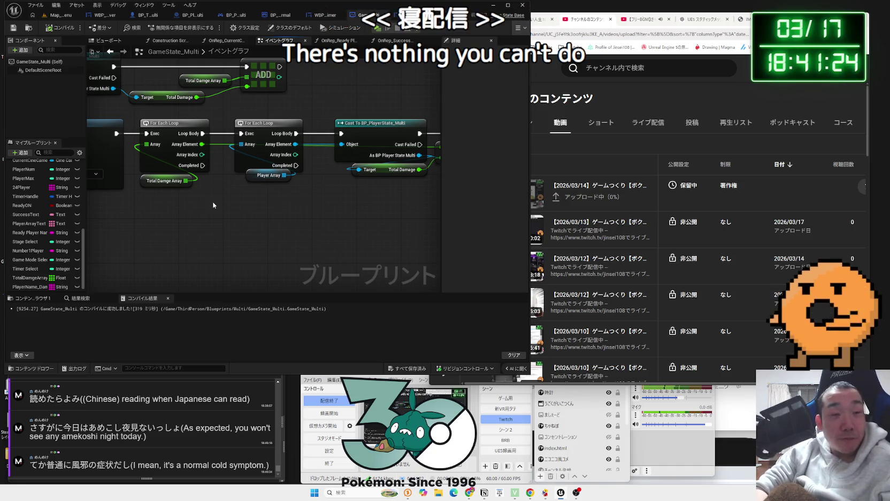
left_click_drag(252, 181, 257, 182)
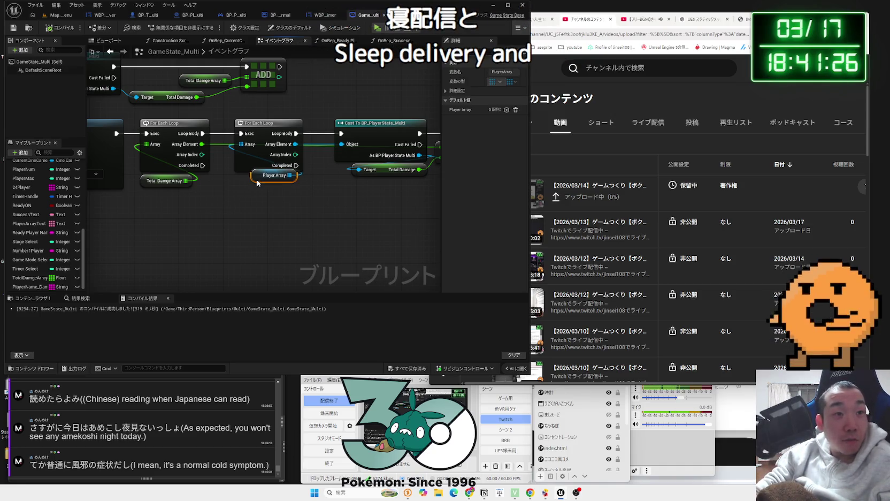
Nudge the Player Array getter, == node and Branch node into alignment, leaving nothing selected.
left_click(263, 189)
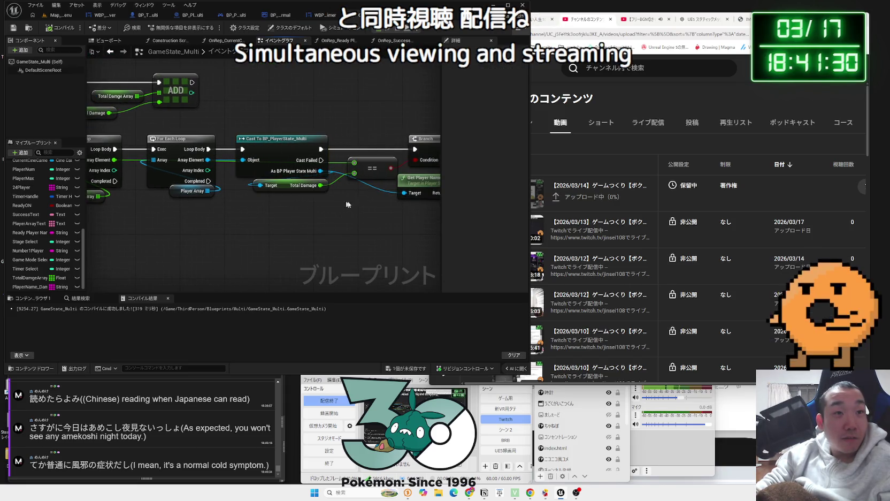
left_click_drag(347, 204, 211, 197)
left_click_drag(230, 161, 235, 157)
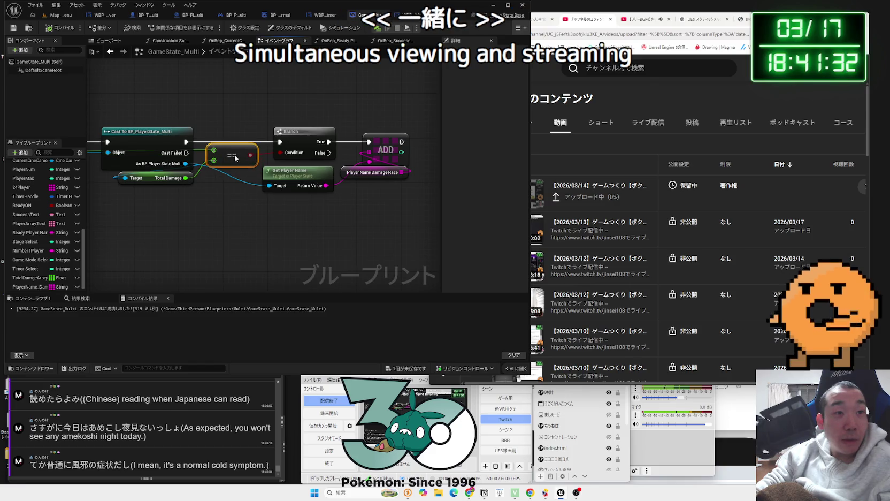
left_click_drag(296, 139, 285, 139)
left_click(345, 149)
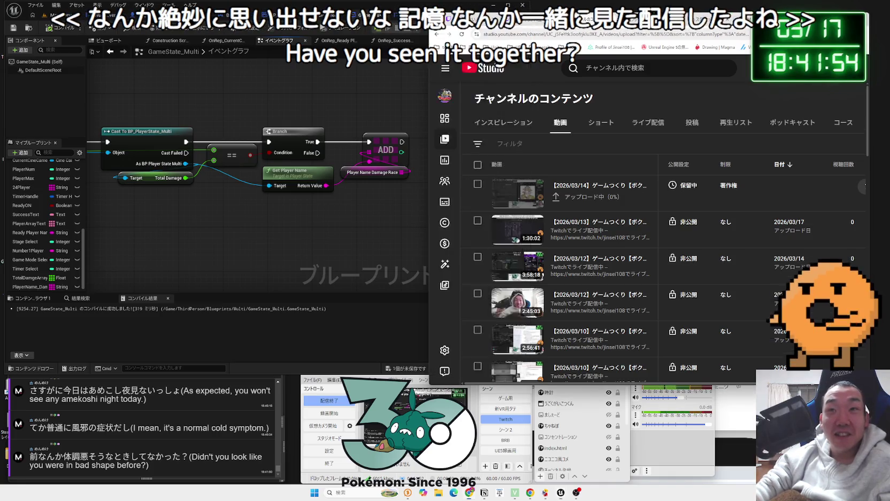
Open a new browser tab, then move the browser window left and widen it.
key("ctrl+t")
mouse_move(775, 77)
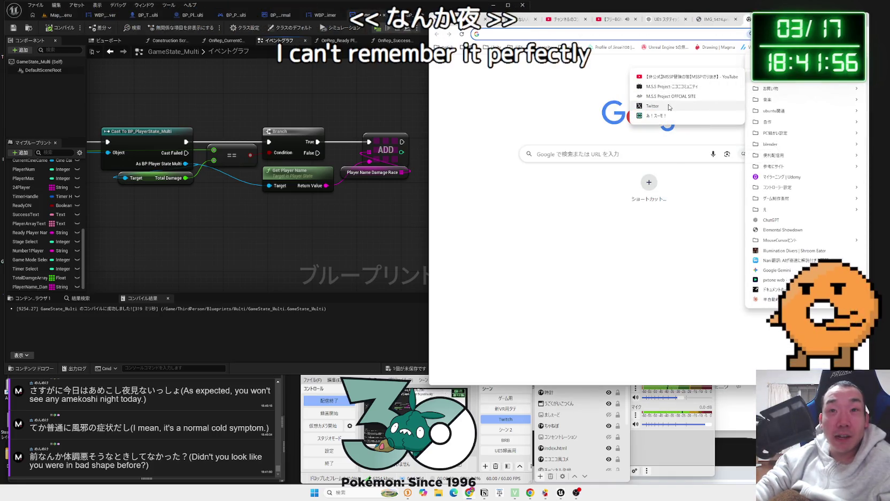
key("Escape")
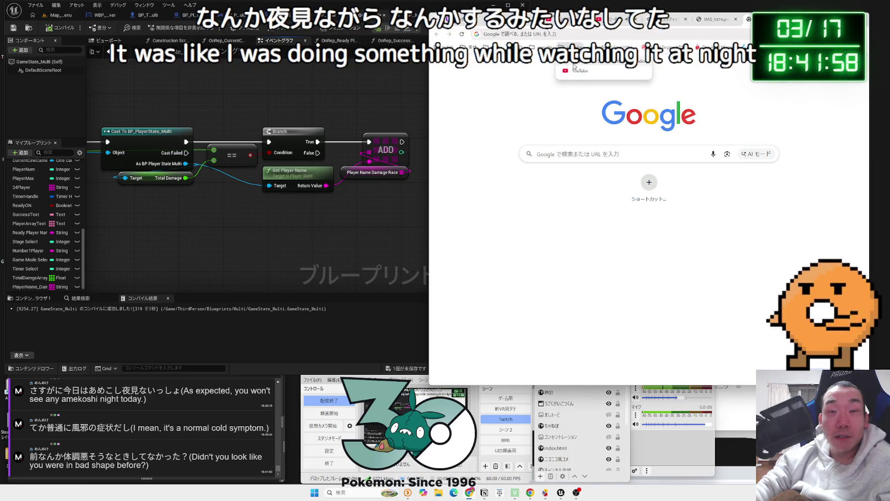
key("Escape")
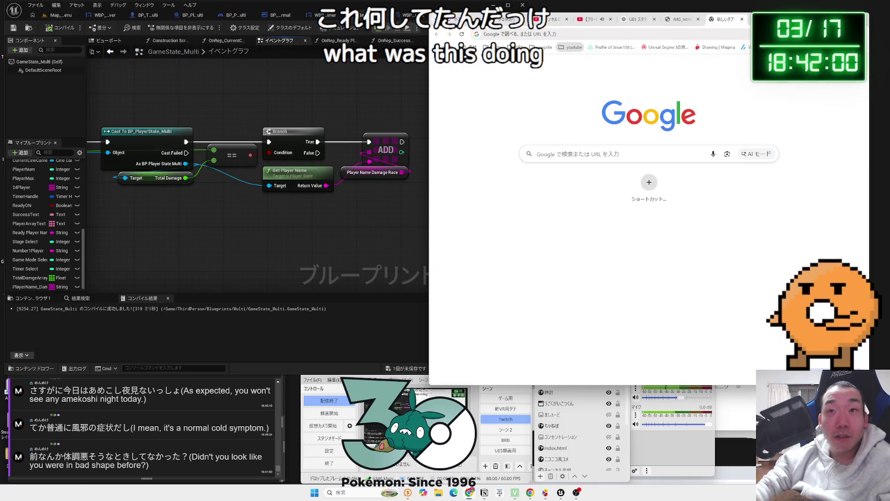
left_click_drag(813, 20, 665, 22)
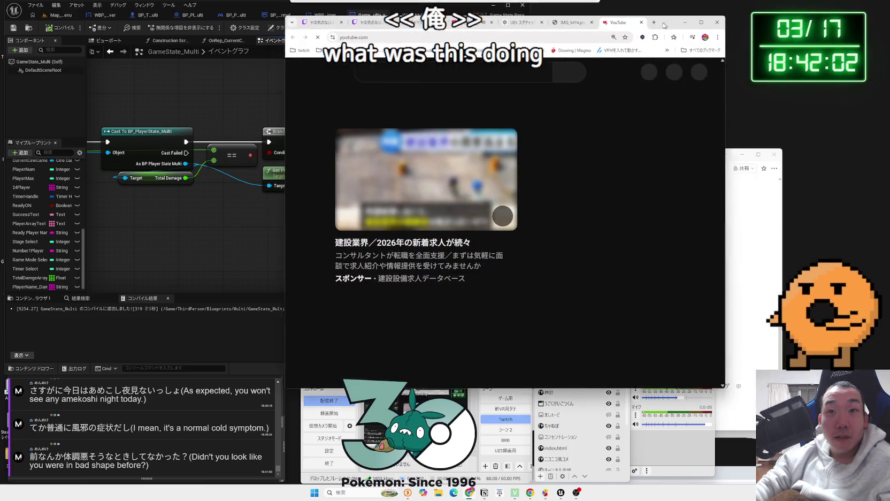
left_click_drag(279, 114, 162, 113)
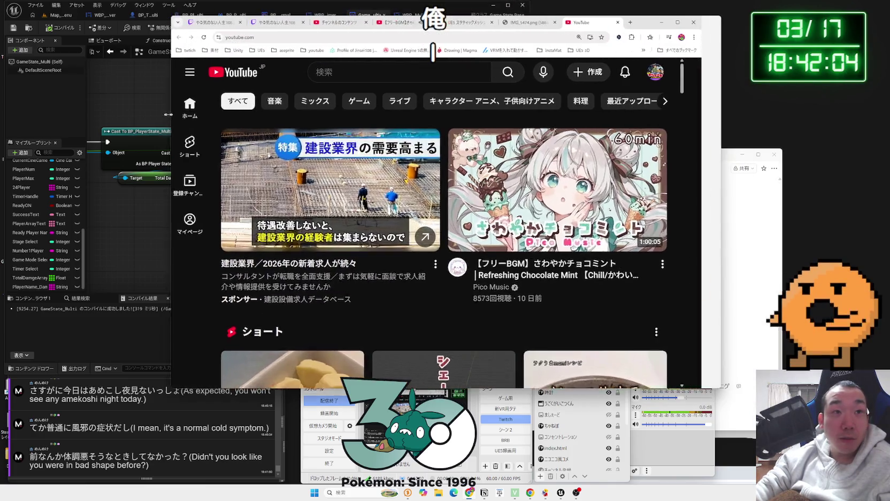
Go to your own YouTube channel and show its Live tab of past streams.
left_click(180, 77)
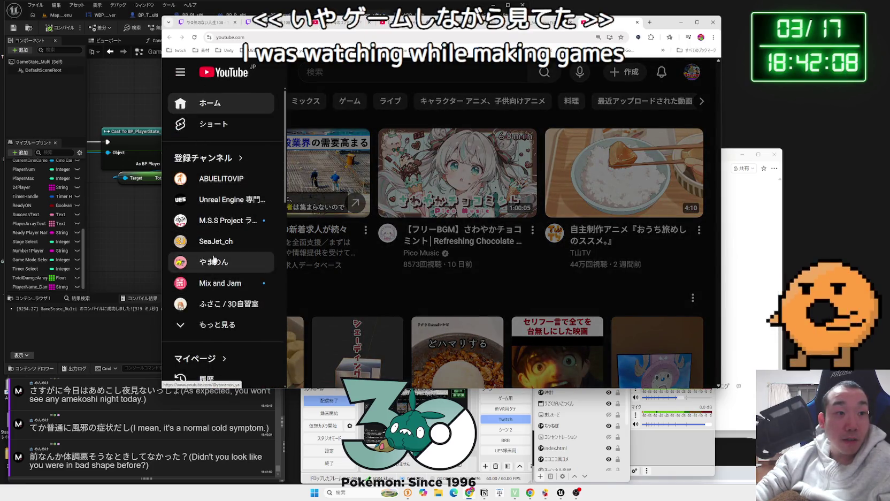
left_click(389, 126)
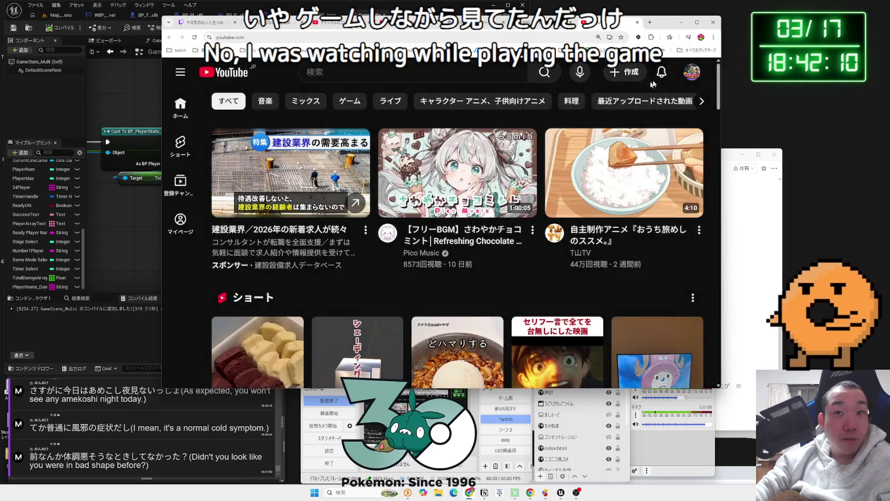
left_click(692, 71)
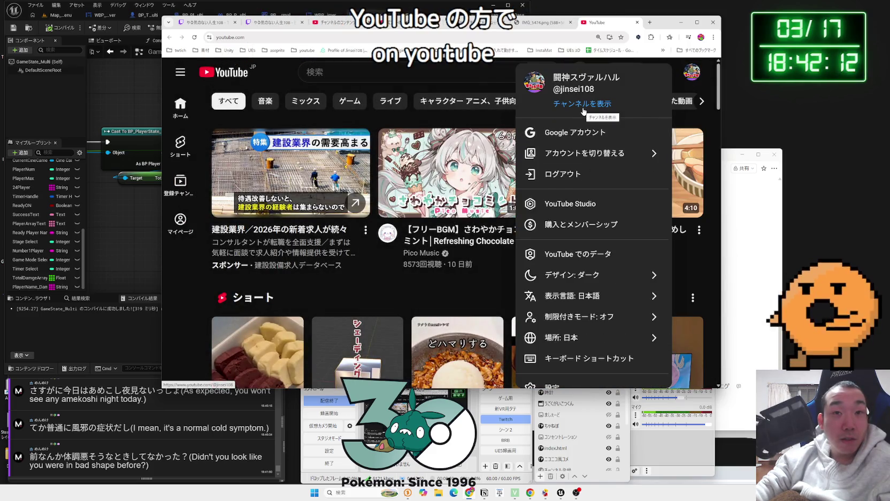
left_click(583, 109)
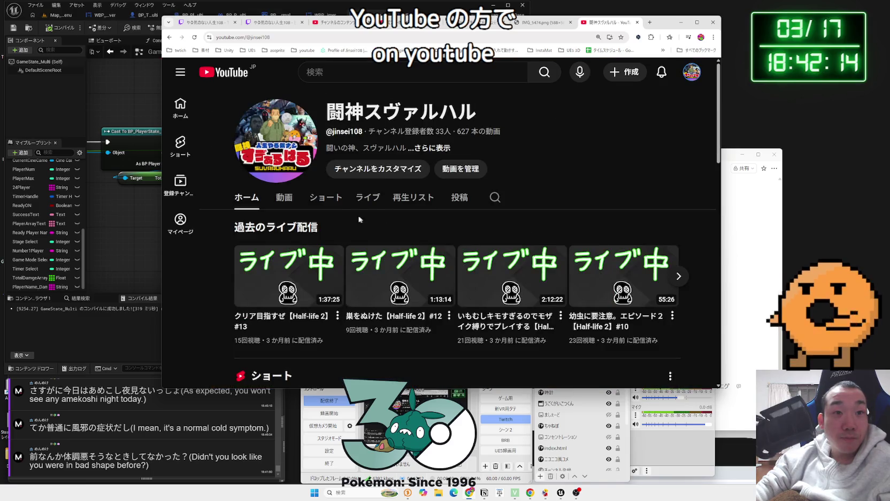
left_click(361, 198)
scroll(461, 203, "down", 5)
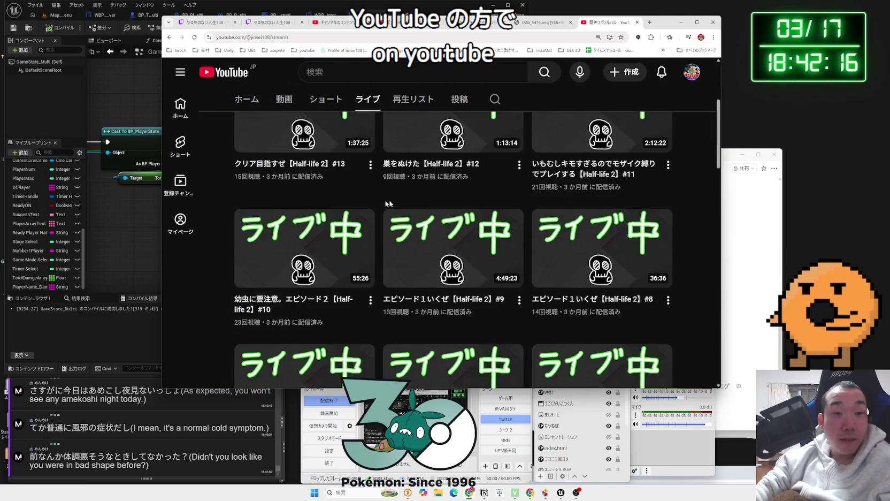
Browse the past streams and open the Pogostuck Rage With Your Friends #49 archive.
scroll(461, 203, "down", 3)
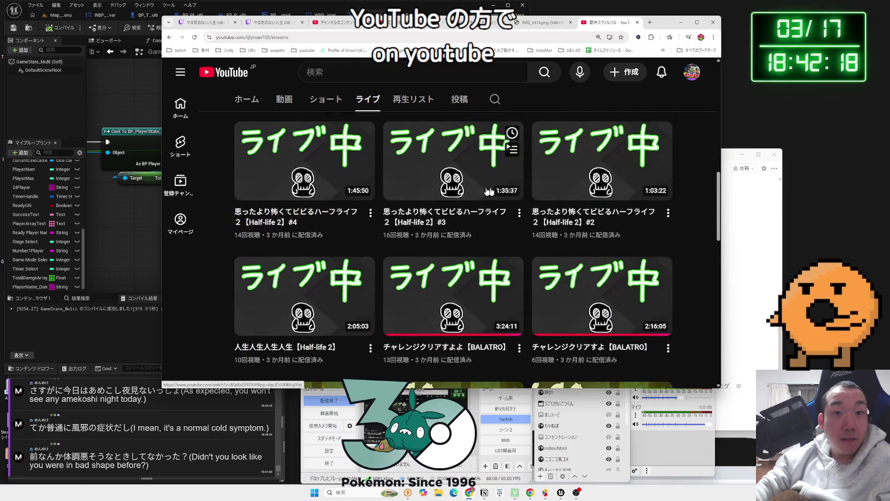
scroll(488, 192, "down", 4)
scroll(335, 186, "down", 1)
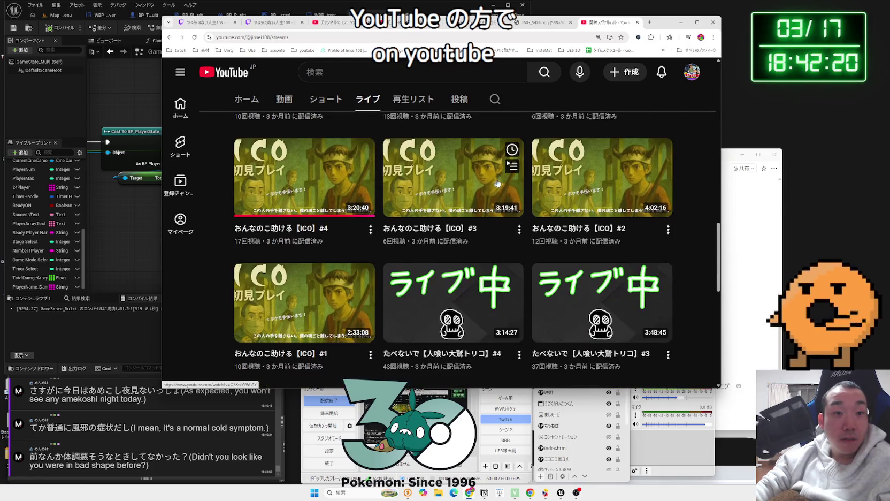
scroll(303, 191, "down", 3)
scroll(541, 206, "down", 1)
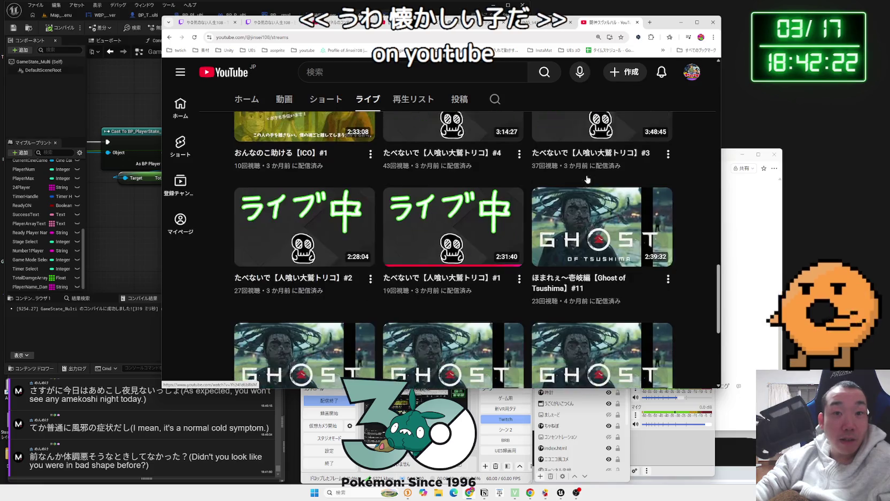
scroll(556, 204, "down", 3)
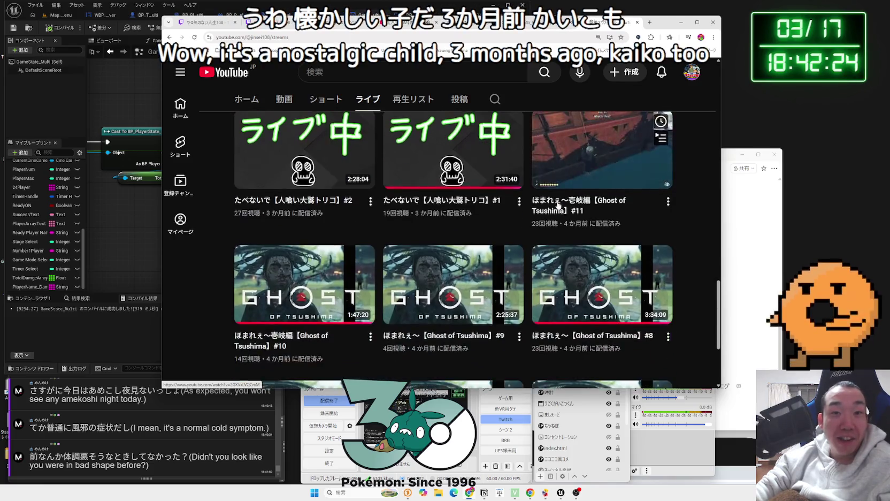
scroll(570, 202, "down", 7)
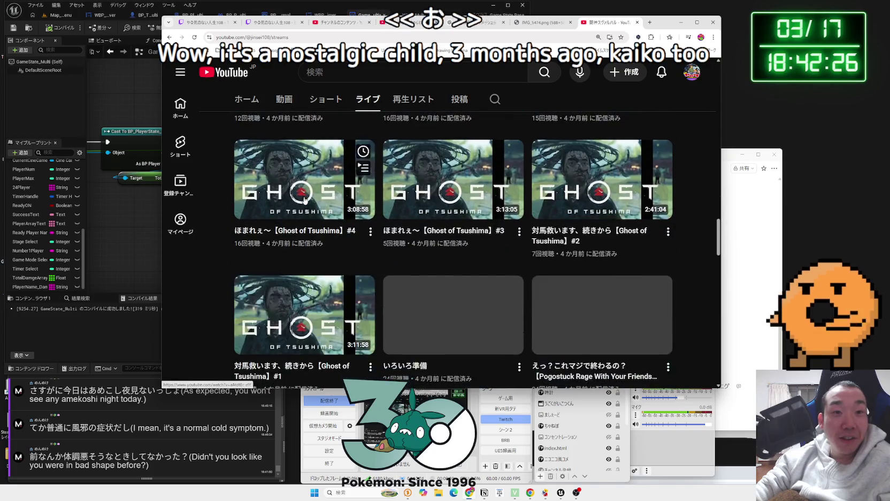
scroll(436, 197, "down", 10)
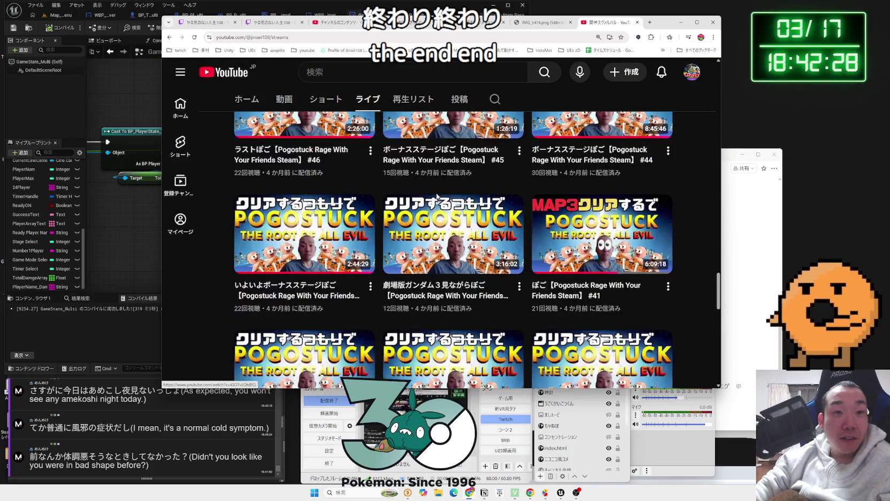
scroll(436, 198, "down", 8)
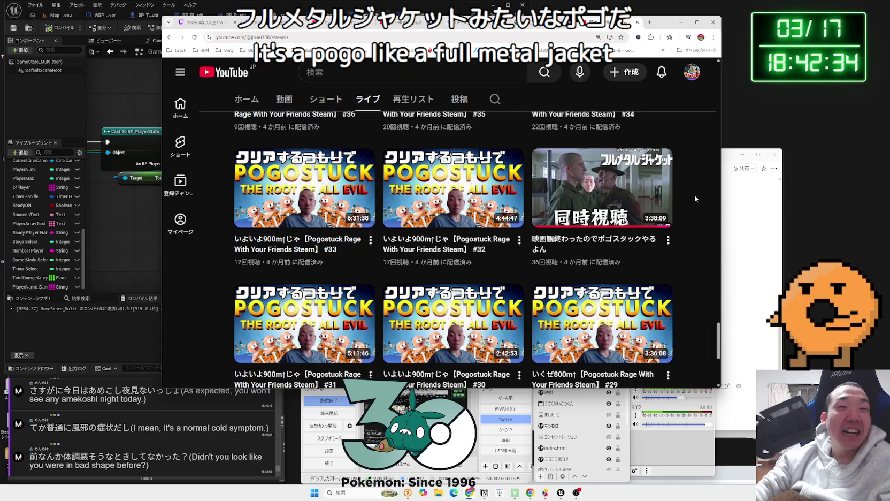
scroll(571, 186, "up", 3)
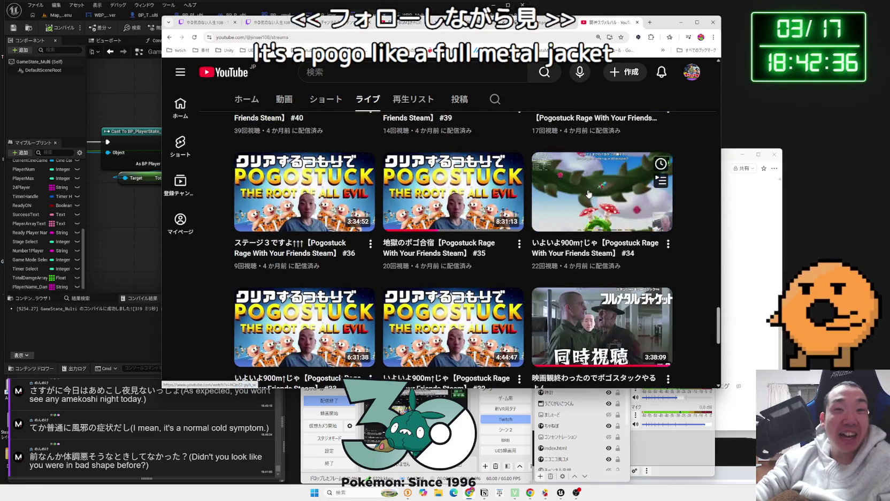
scroll(331, 211, "up", 3)
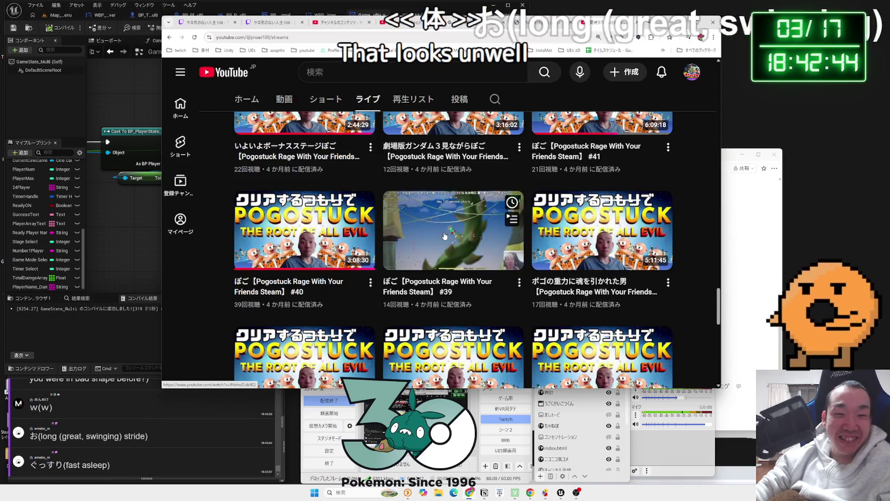
scroll(315, 210, "up", 2)
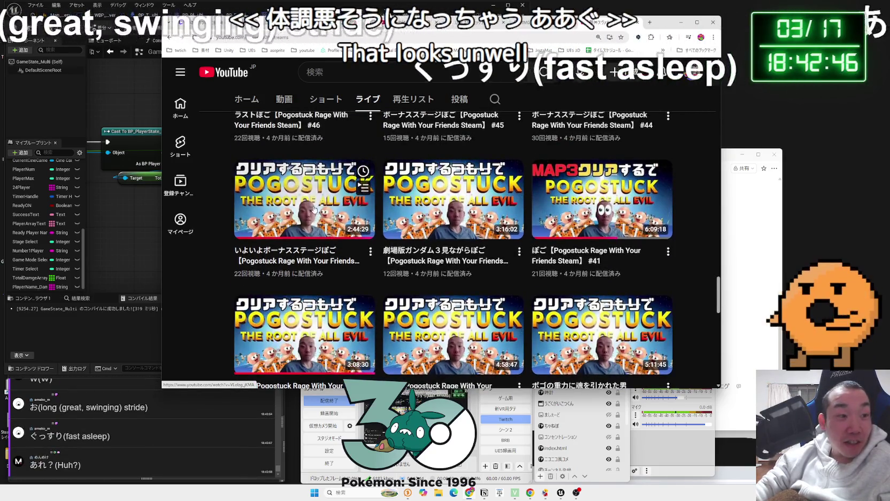
scroll(314, 209, "up", 2)
scroll(425, 201, "up", 4)
scroll(327, 198, "up", 1)
mouse_move(580, 193)
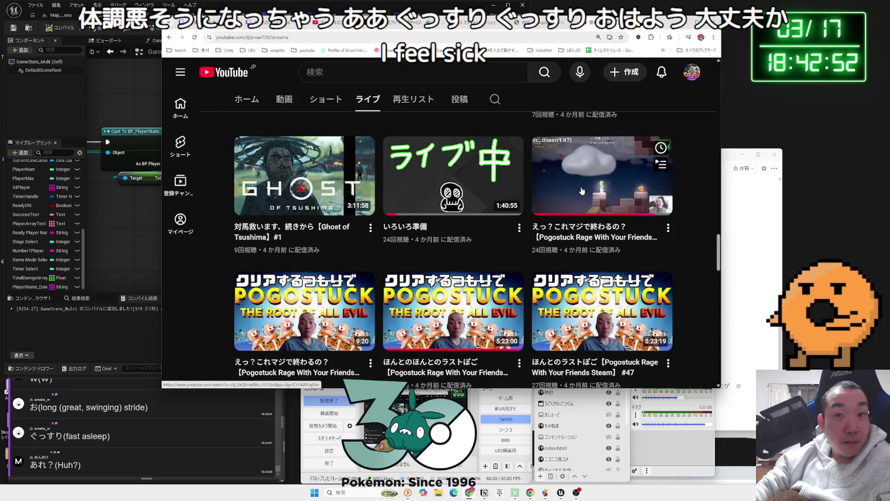
left_click(581, 191)
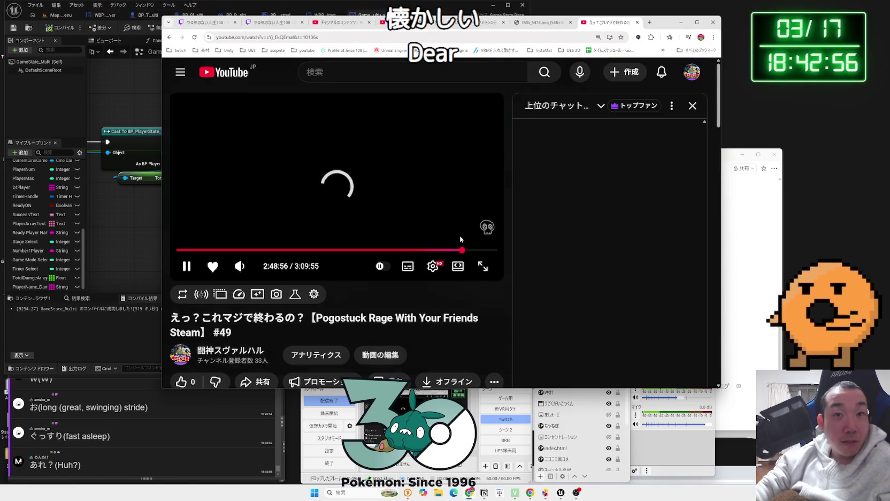
Hide the chat replay, switch to theater mode and jump to about 2:47:48.
left_click(692, 105)
left_click(458, 266)
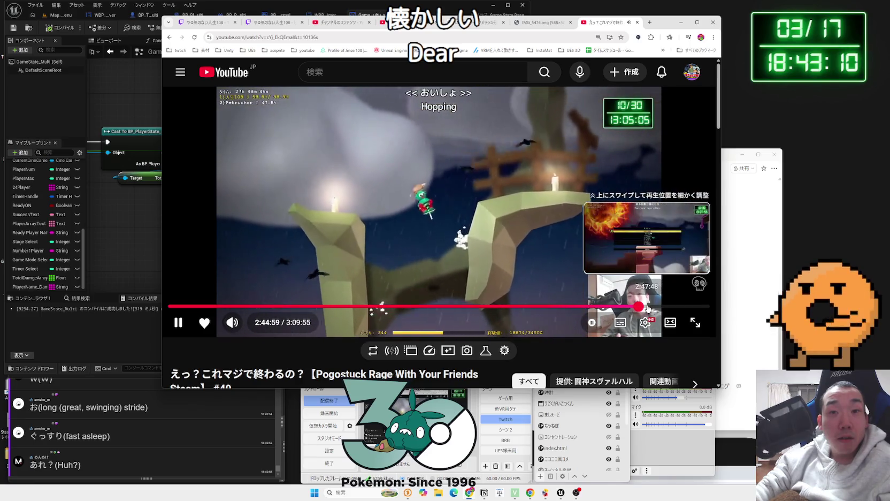
left_click(648, 307)
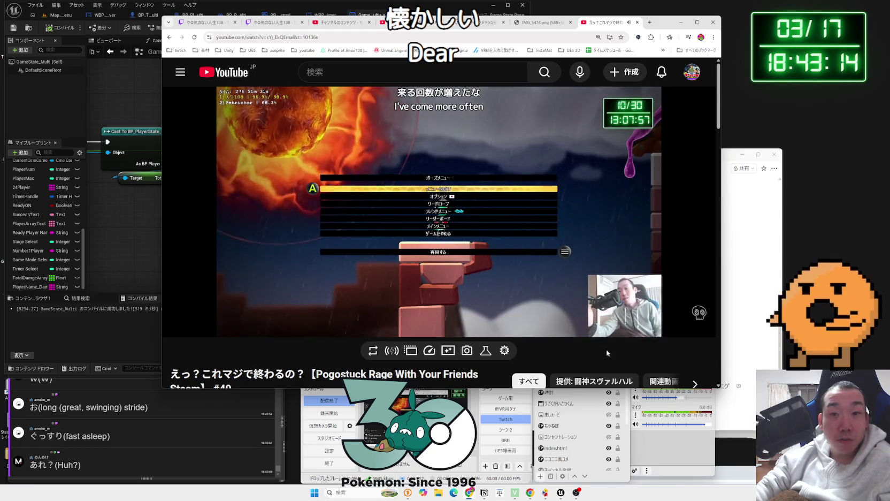
scroll(607, 353, "down", 2)
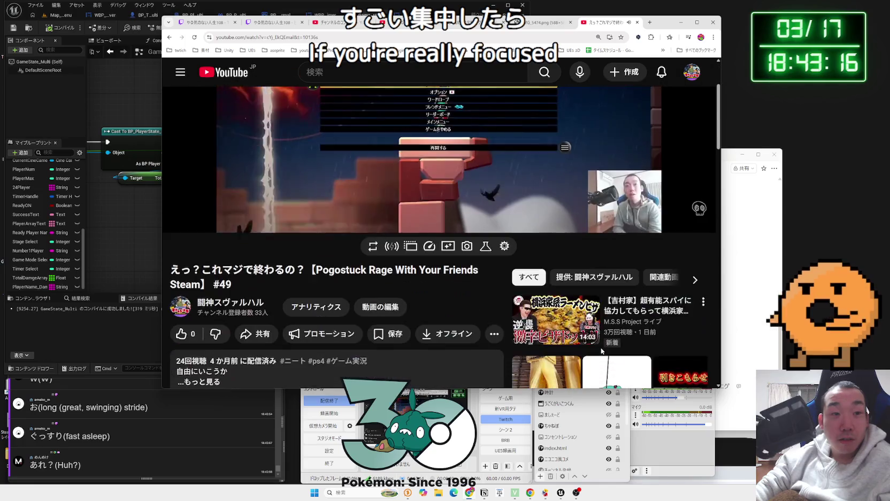
scroll(260, 359, "up", 2)
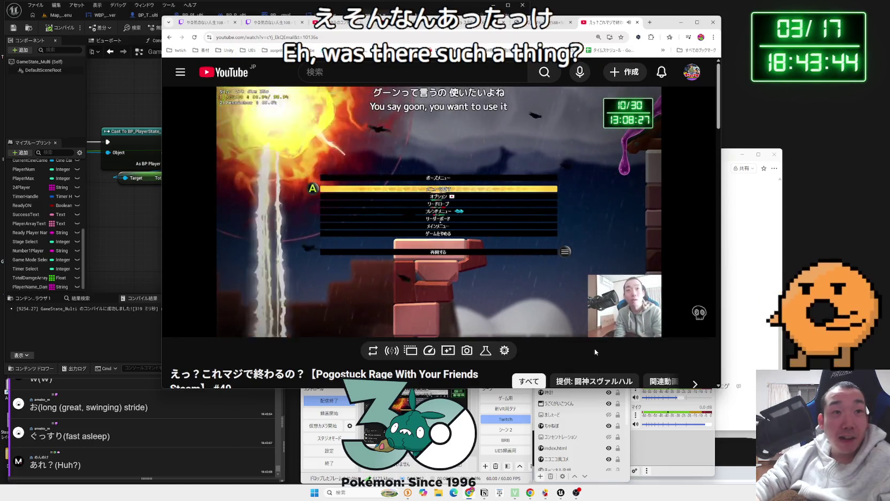
Pause the stream at 2:49:05 and return to the past live streams list.
mouse_move(511, 317)
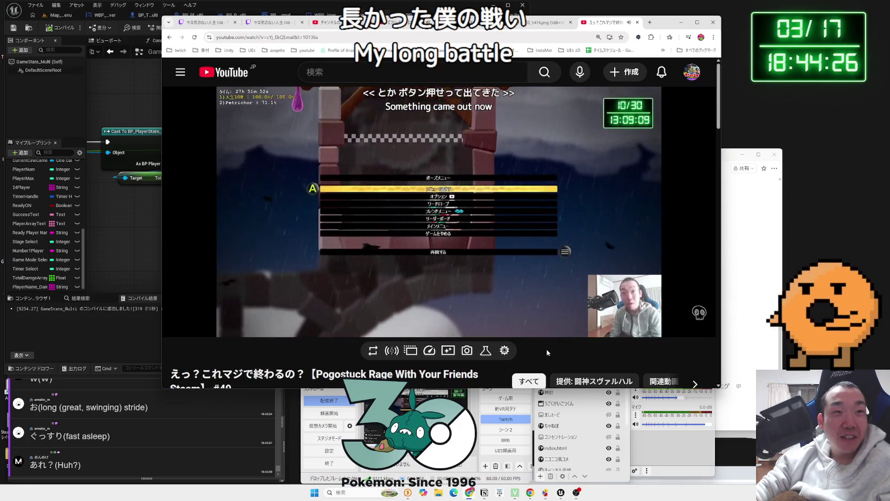
left_click(455, 254)
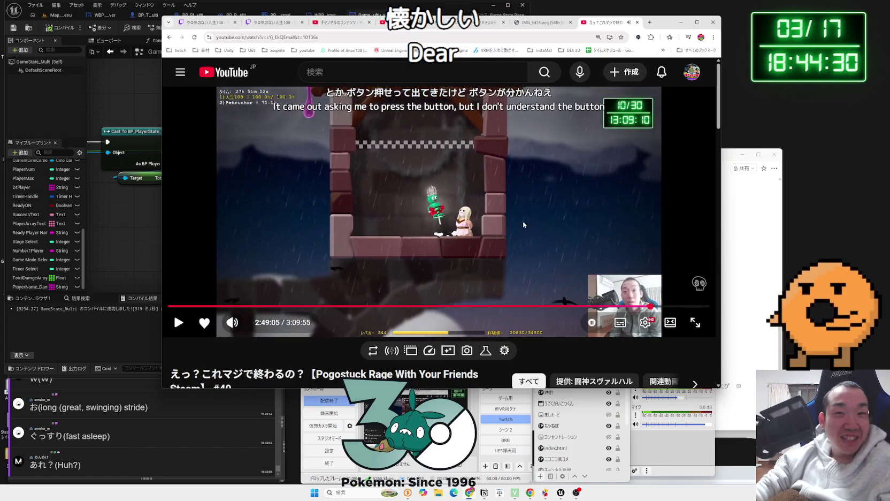
key("alt+Left")
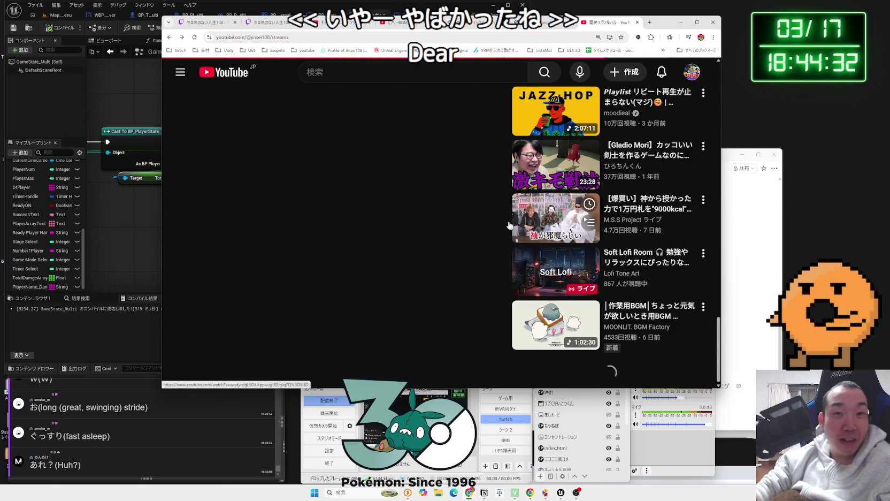
Open the Pogostuck #35 stream from the Live tab and watch it in theater mode.
scroll(450, 217, "down", 10)
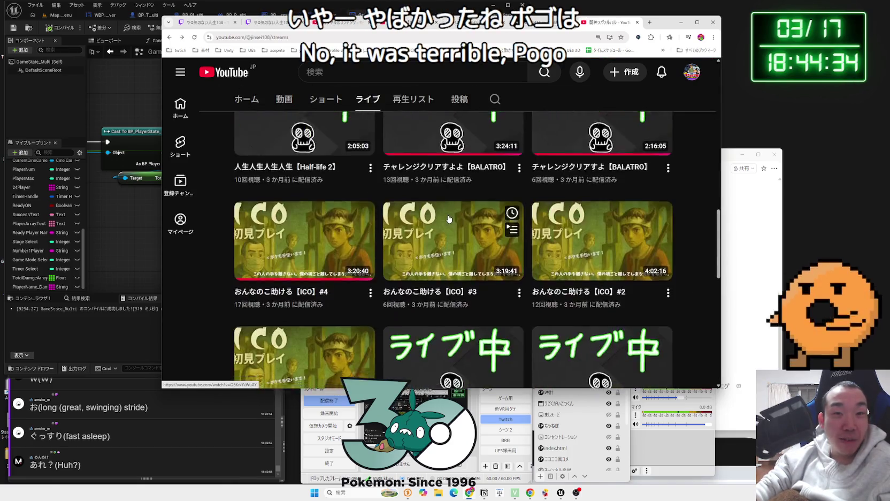
scroll(449, 219, "down", 20)
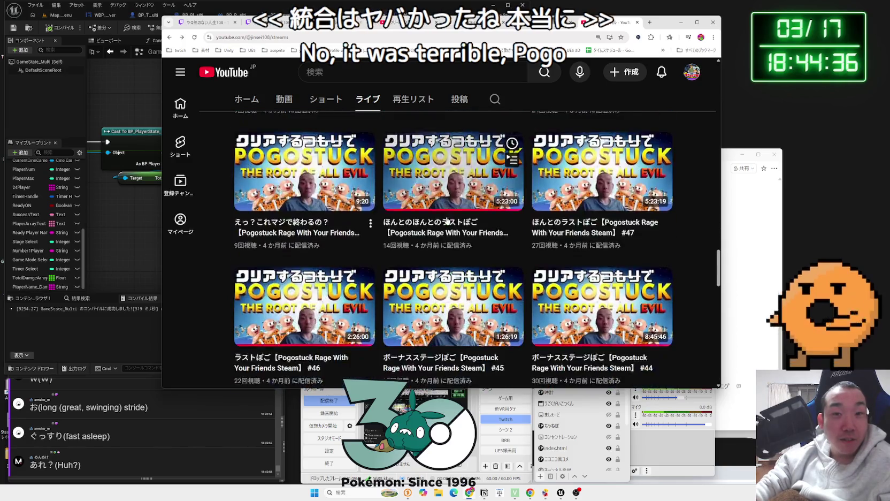
scroll(448, 221, "down", 20)
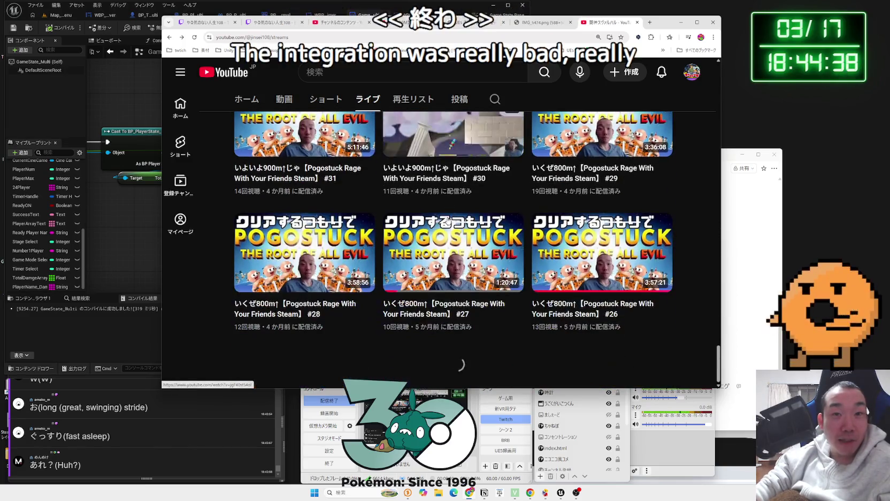
scroll(385, 227, "up", 5)
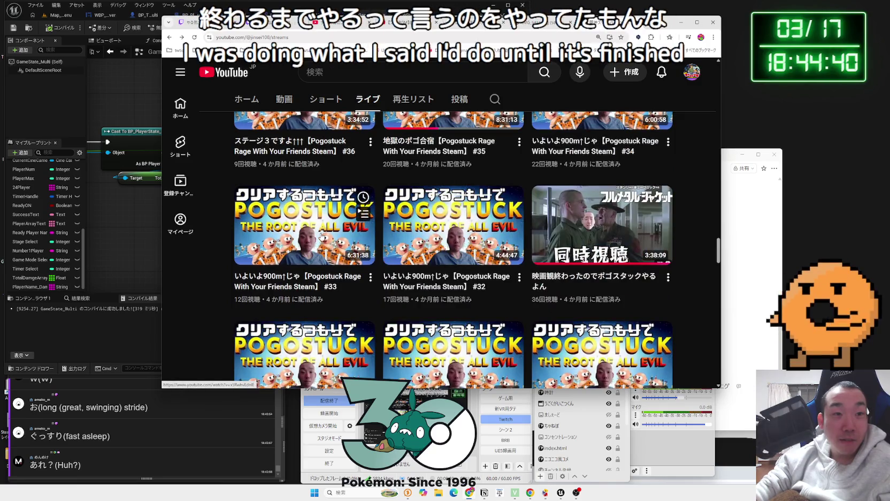
scroll(320, 230, "up", 2)
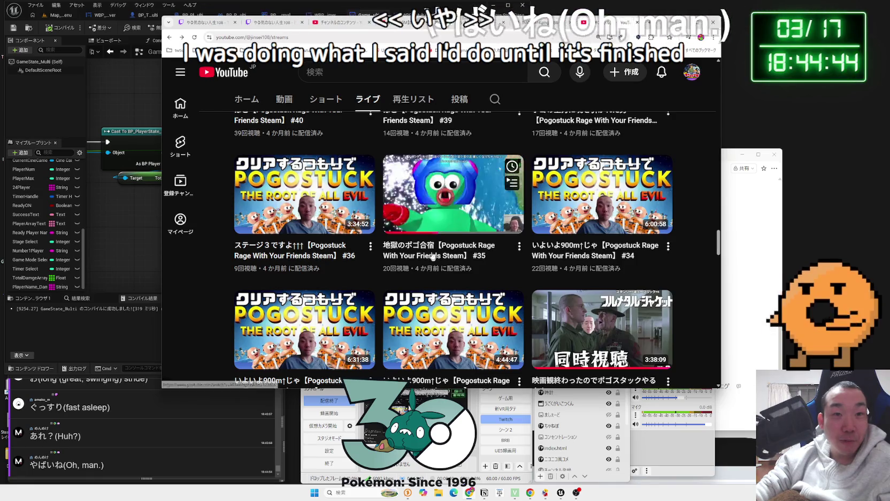
left_click(418, 189)
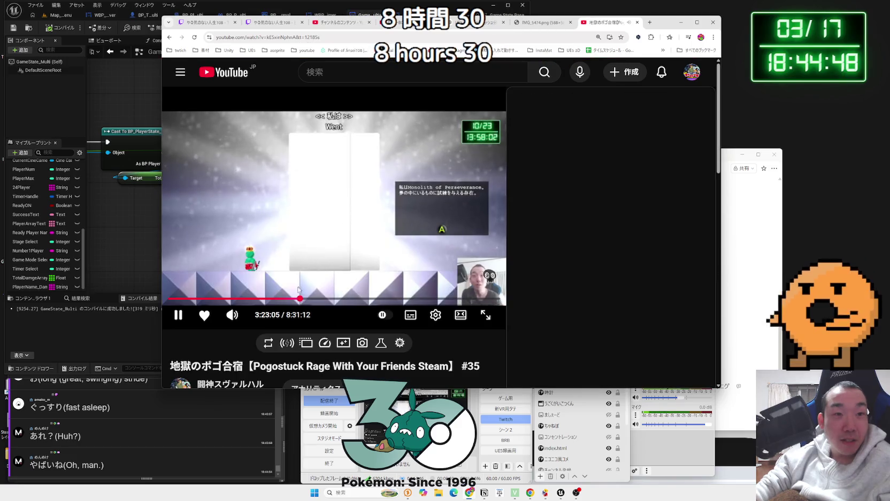
left_click(459, 316)
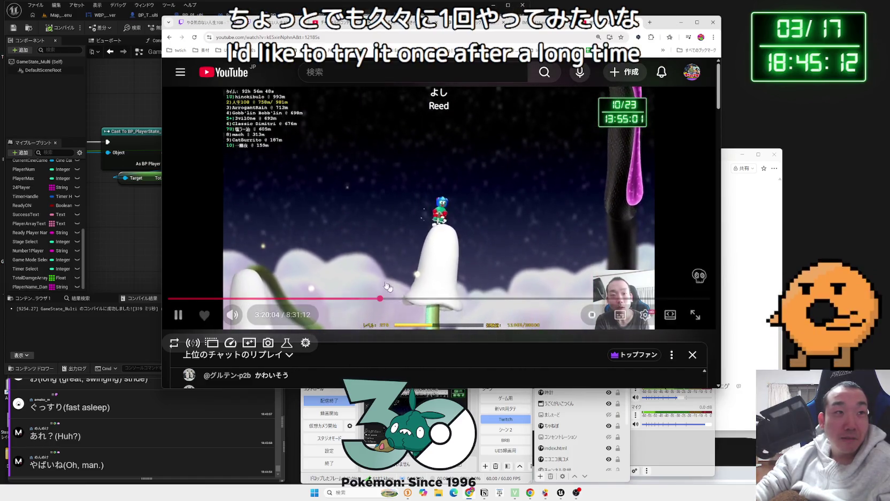
Move the browser aside to reveal the blueprint graph, then place it back over the editor.
left_click_drag(417, 21, 539, 100)
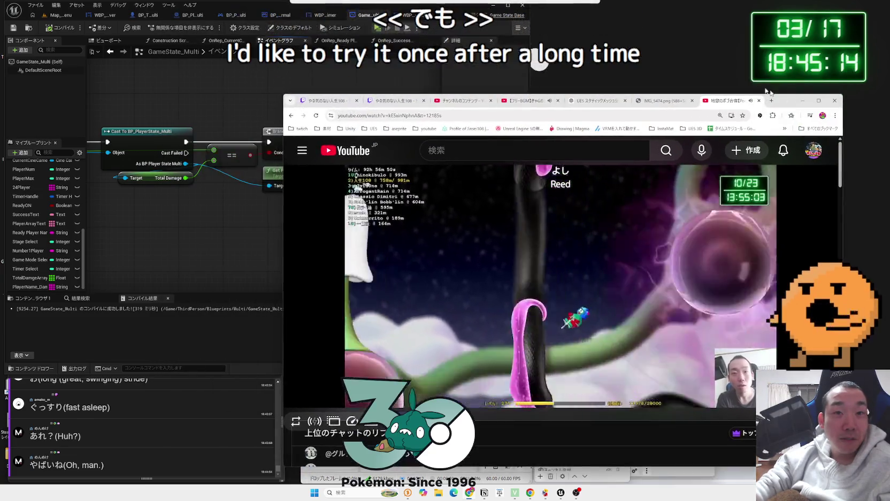
mouse_move(371, 9)
left_mouse_down()
mouse_move(495, 20)
mouse_move(643, 54)
mouse_move(425, 49)
mouse_move(385, 34)
mouse_move(377, 12)
left_mouse_up()
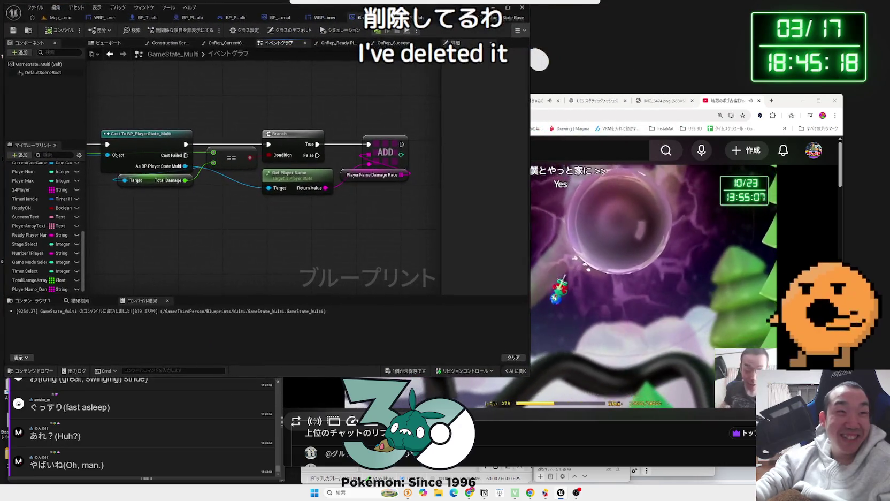
left_click_drag(788, 104, 608, 48)
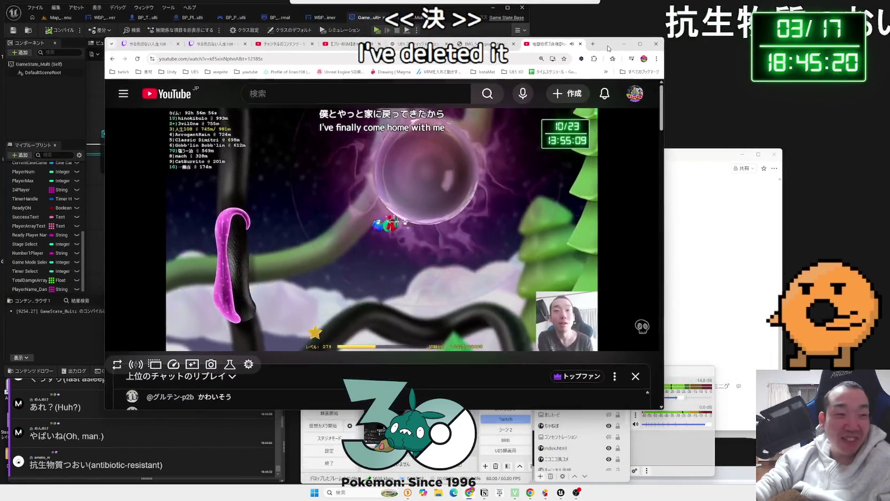
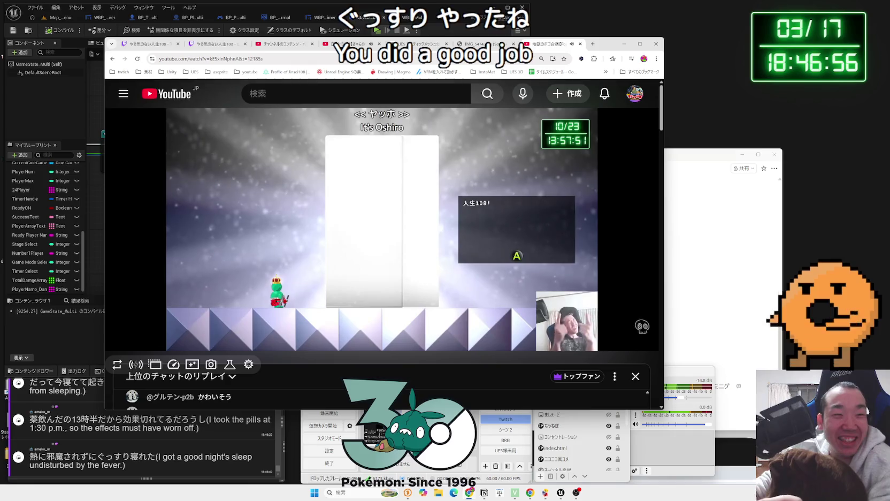
Return from the video to the channel page and scroll down through its past live streams.
key("alt+Left")
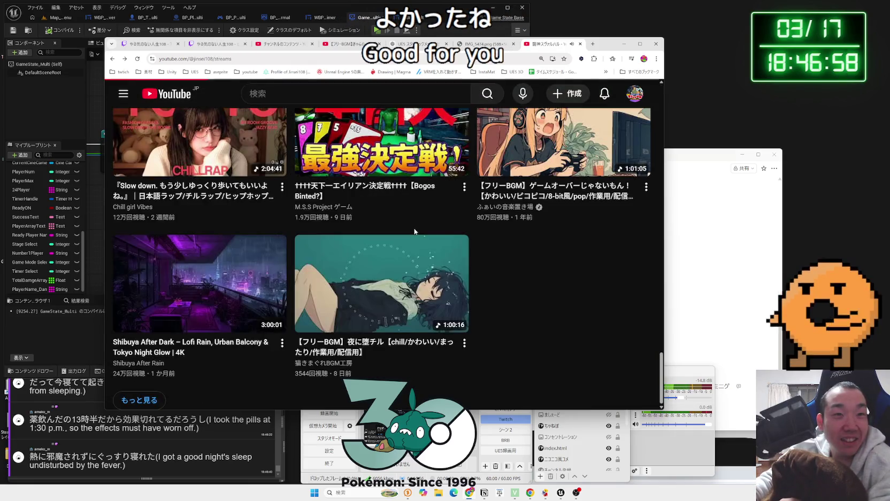
scroll(374, 224, "down", 1)
scroll(247, 224, "up", 1)
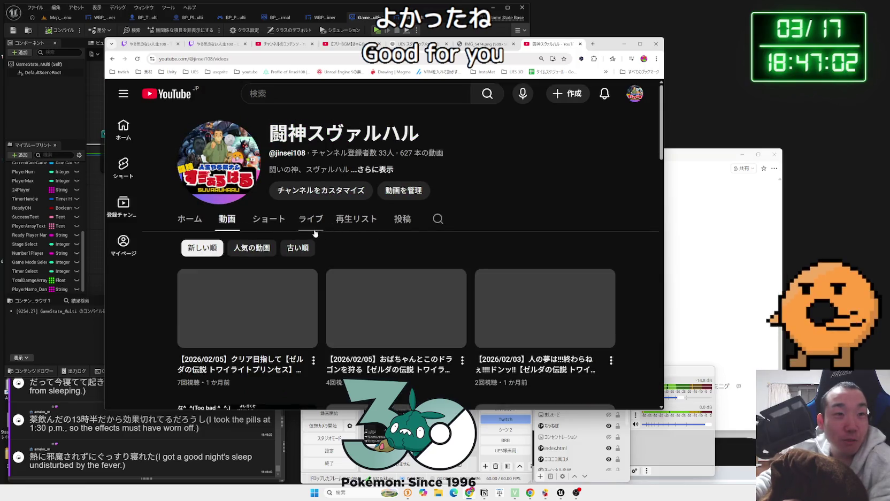
scroll(383, 242, "down", 3)
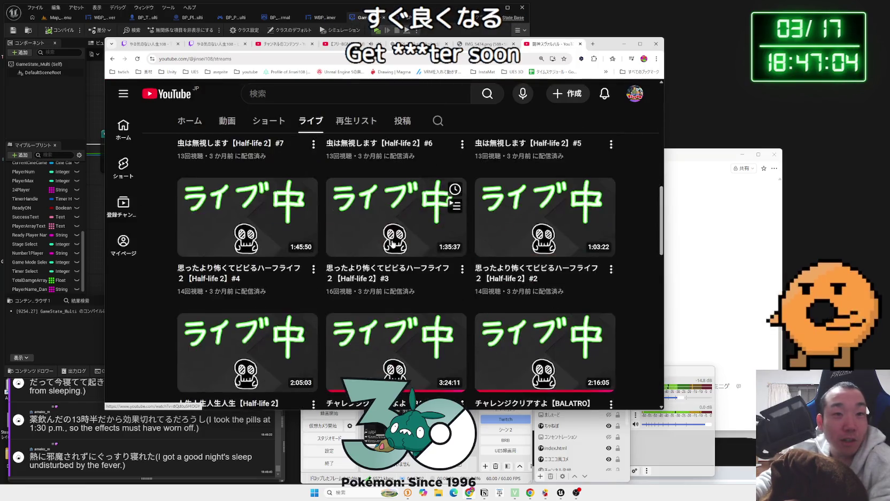
scroll(393, 245, "down", 10)
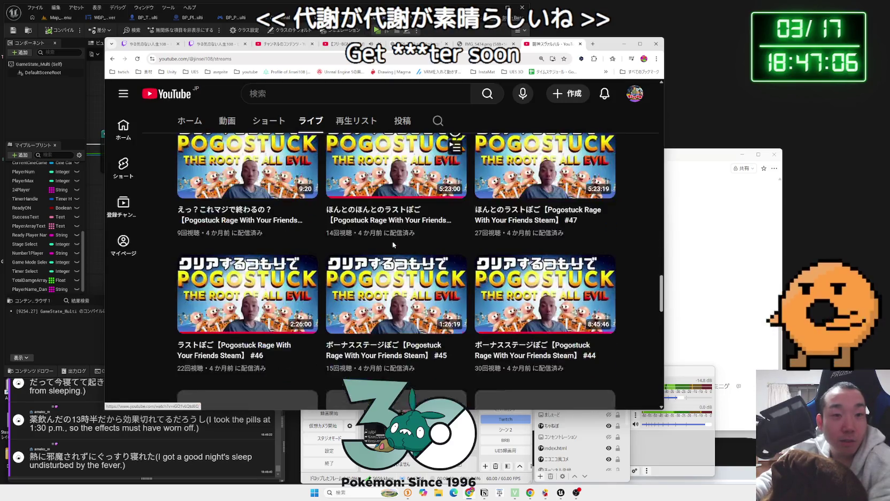
scroll(394, 245, "down", 12)
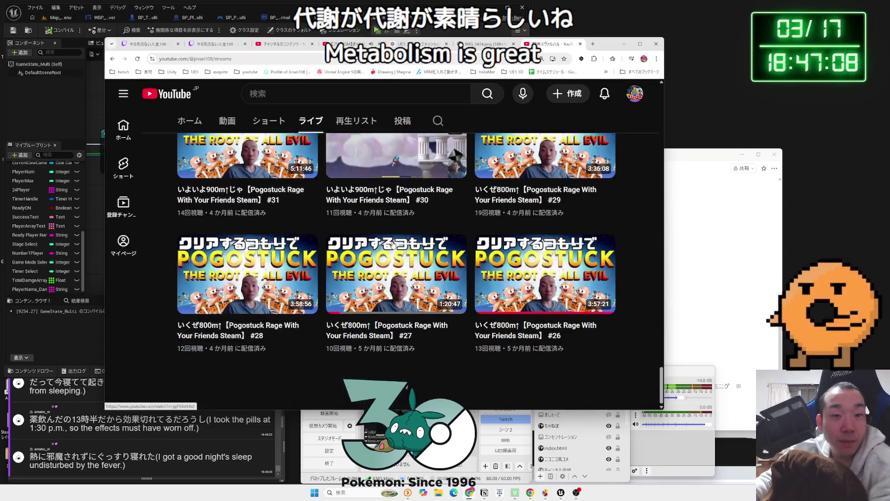
scroll(393, 244, "down", 15)
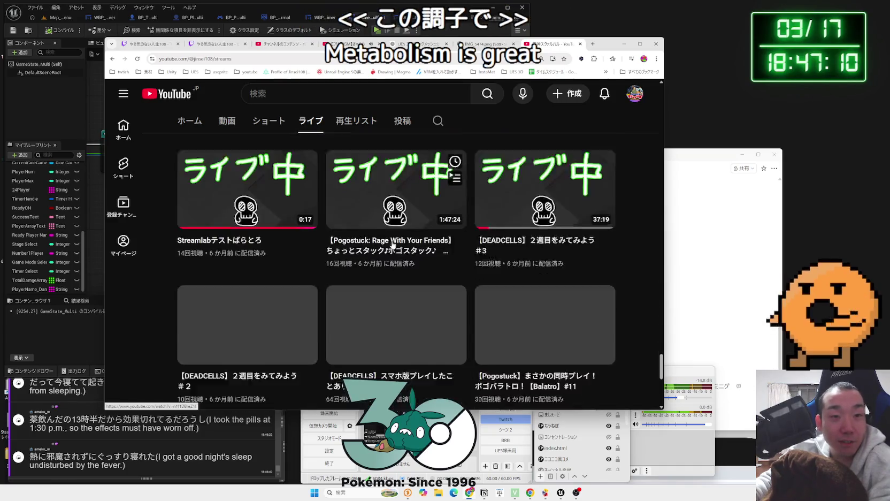
scroll(393, 244, "down", 10)
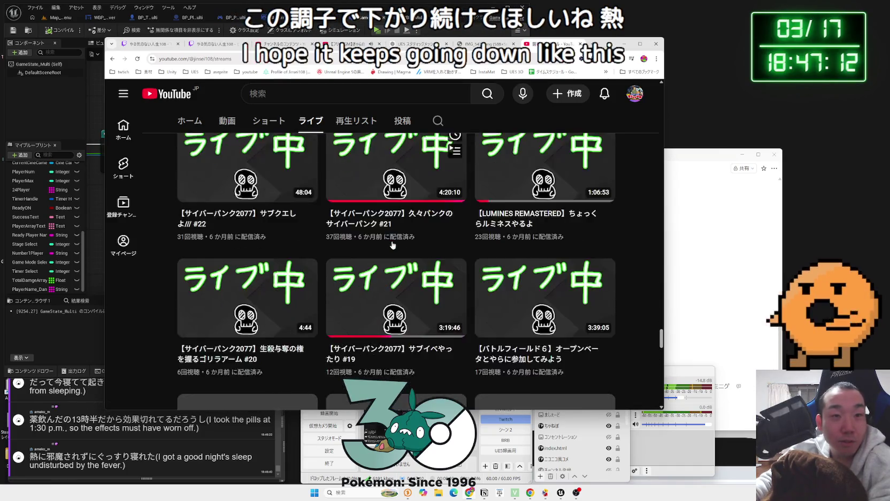
scroll(394, 244, "down", 6)
scroll(393, 245, "down", 10)
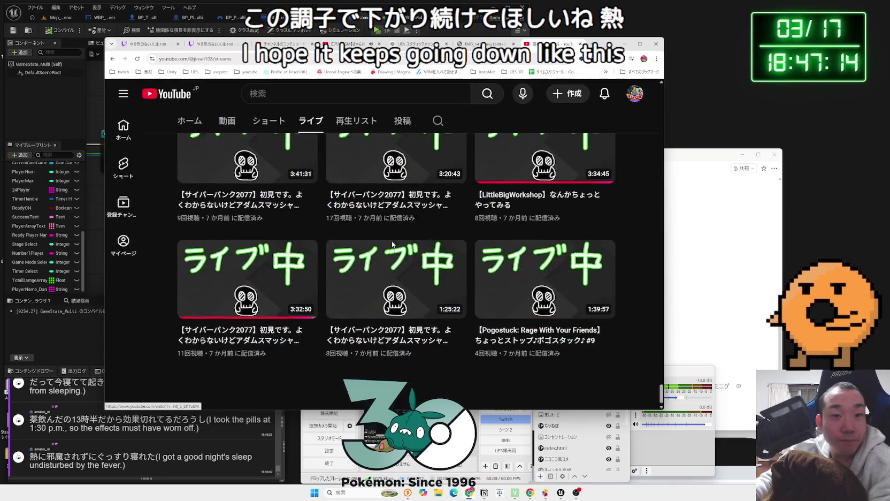
scroll(394, 244, "down", 10)
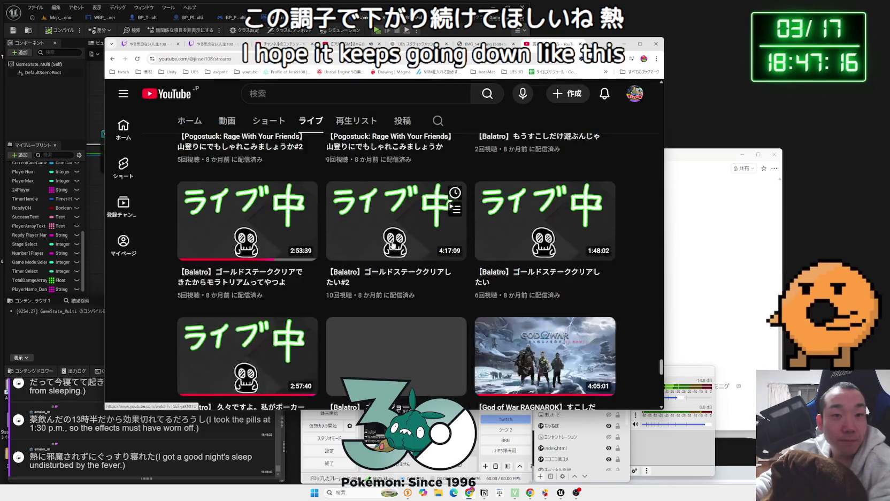
scroll(393, 245, "down", 20)
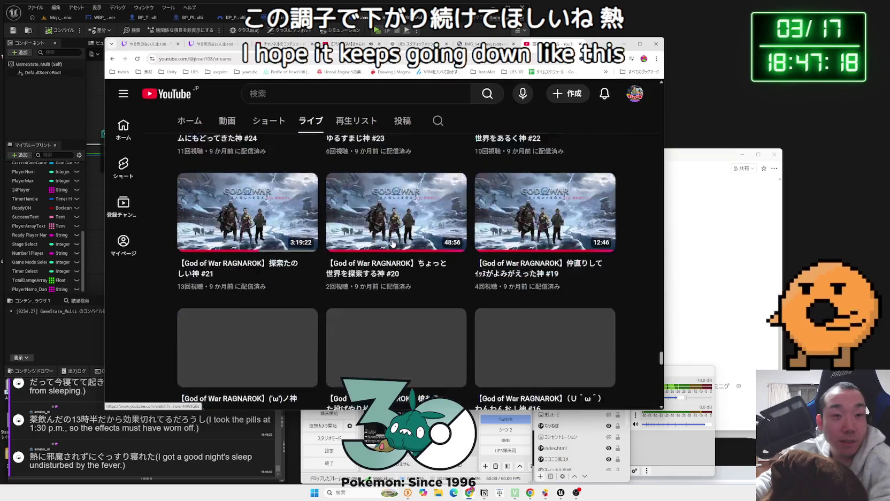
scroll(393, 245, "down", 3)
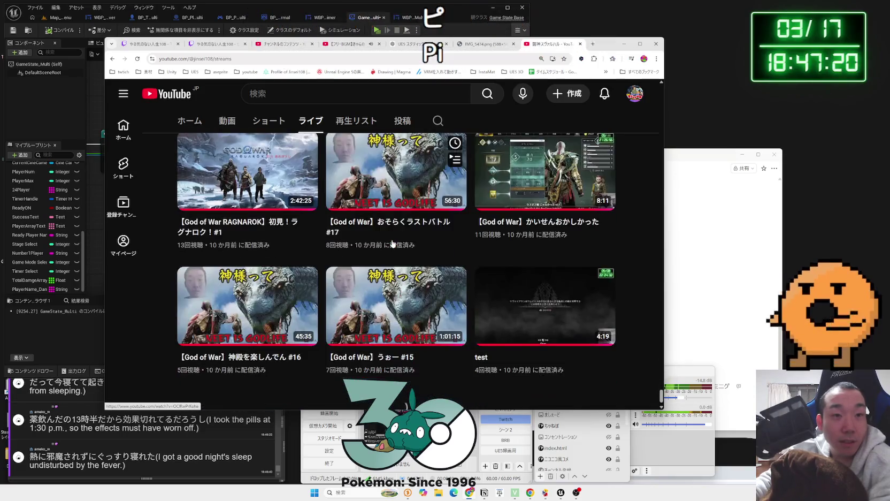
scroll(393, 244, "down", 12)
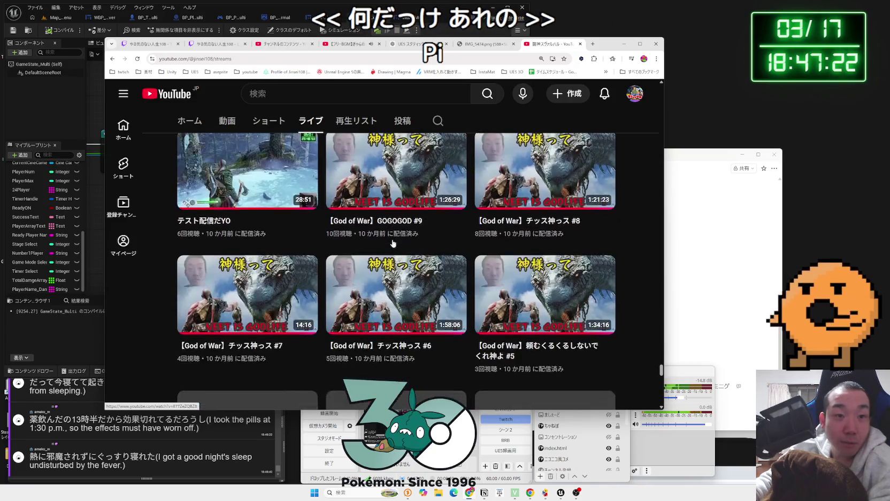
scroll(393, 243, "down", 6)
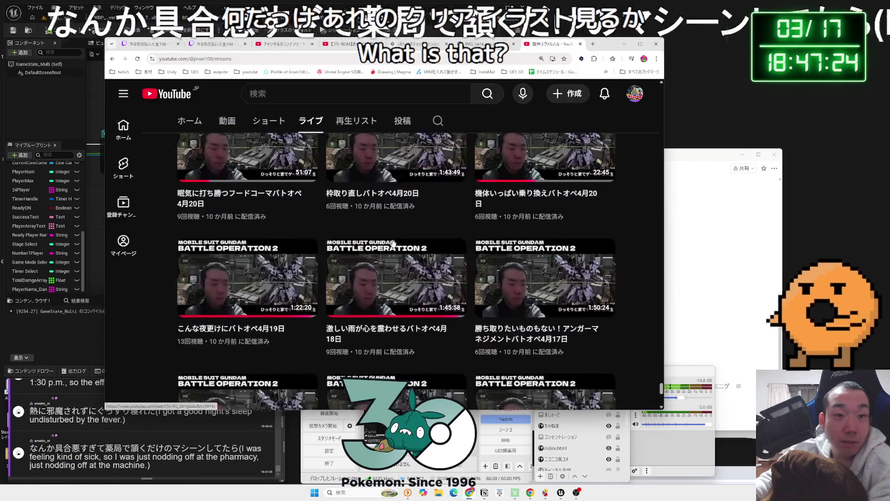
Scroll back up through the channel's past live streams list.
scroll(393, 243, "up", 5)
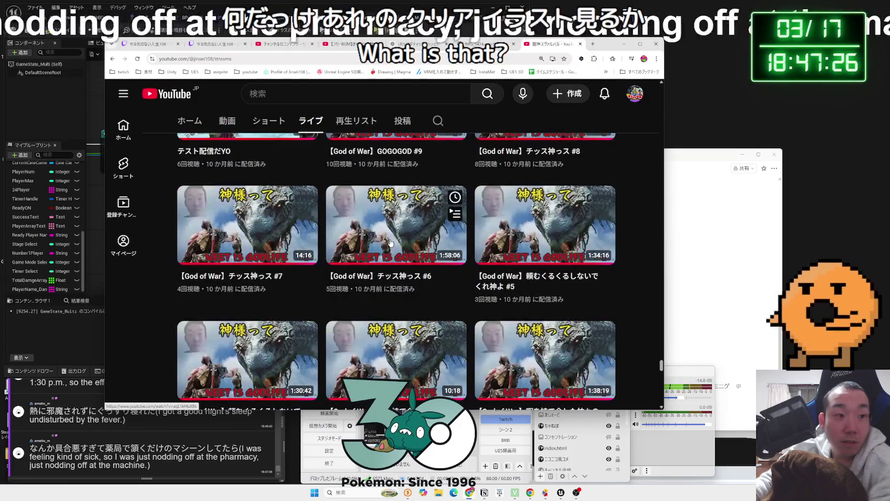
scroll(390, 244, "up", 5)
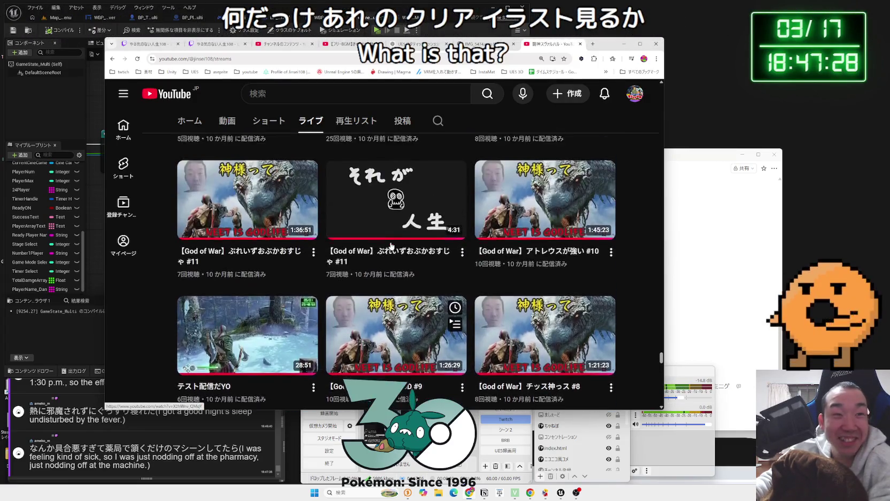
scroll(391, 248, "up", 7)
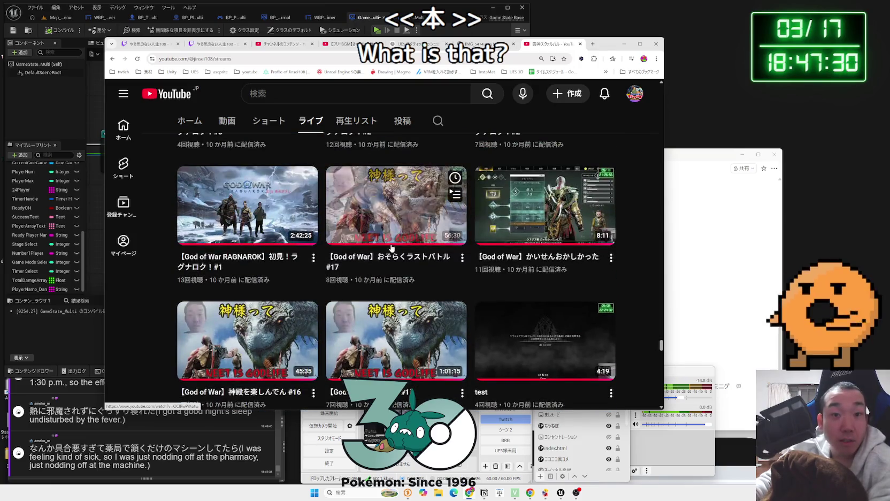
scroll(391, 248, "up", 10)
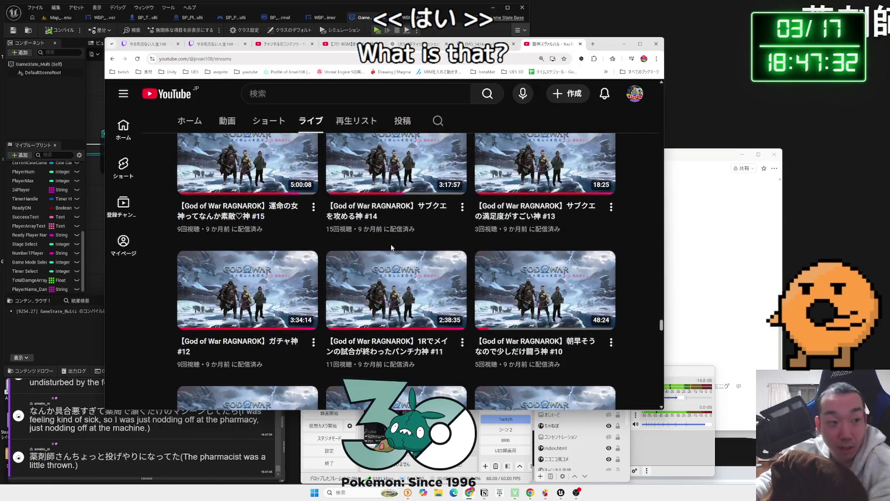
scroll(393, 254, "up", 5)
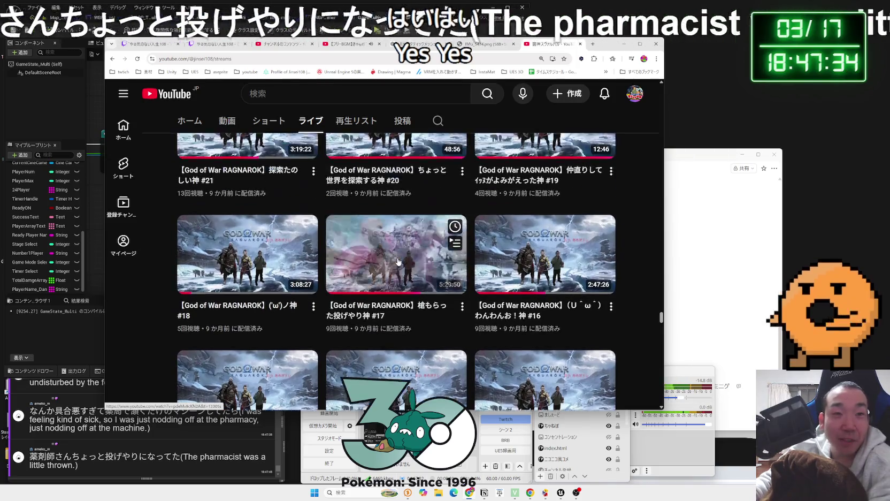
scroll(397, 261, "up", 5)
scroll(398, 262, "up", 10)
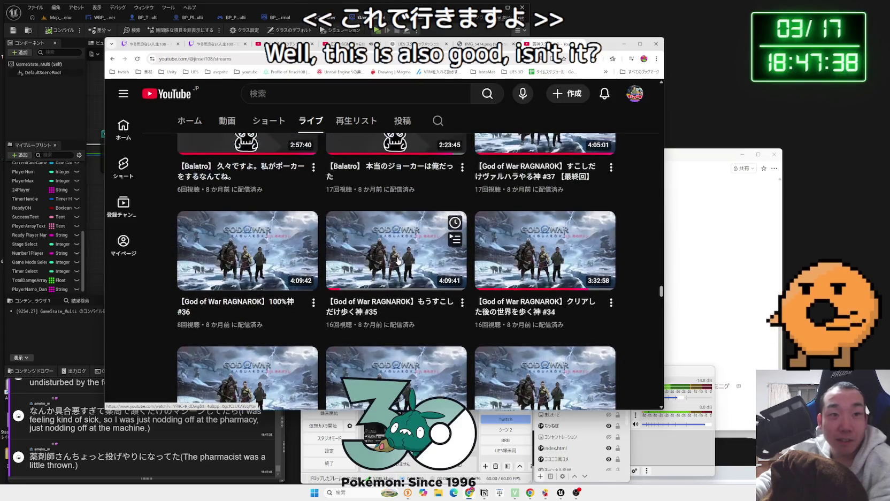
scroll(397, 261, "up", 4)
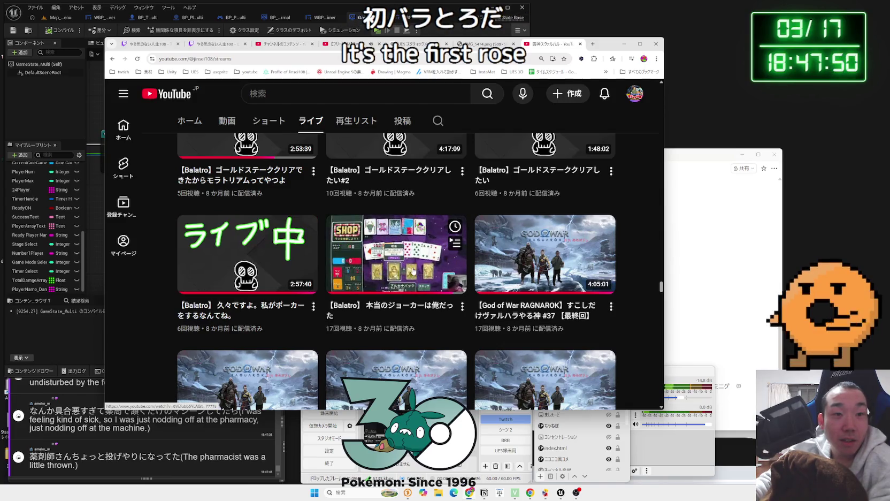
scroll(423, 267, "up", 5)
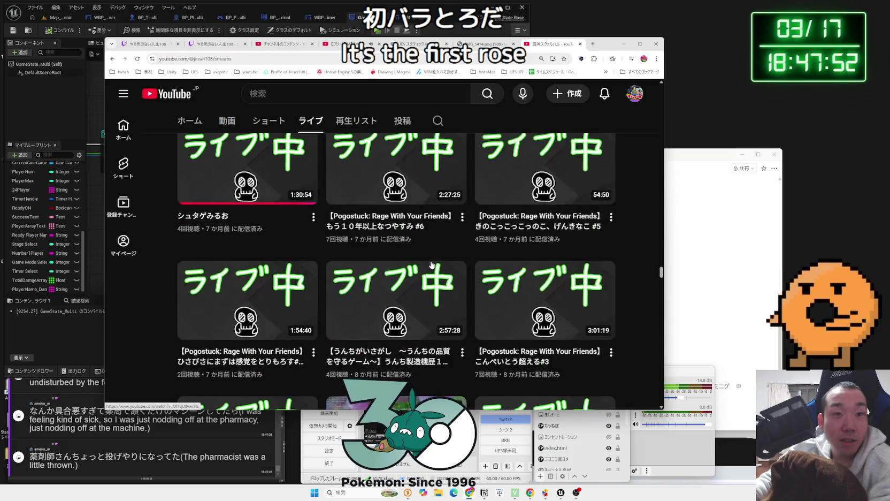
scroll(433, 264, "up", 5)
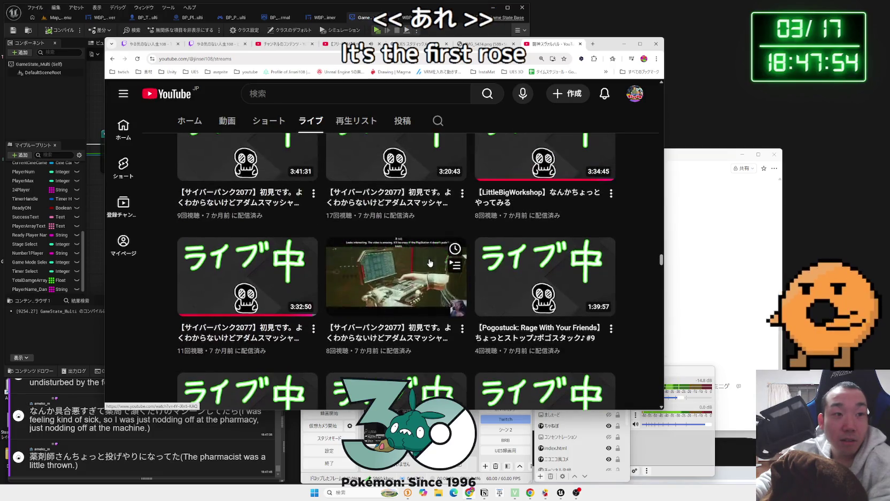
scroll(430, 263, "up", 3)
left_click_drag(661, 256, 662, 404)
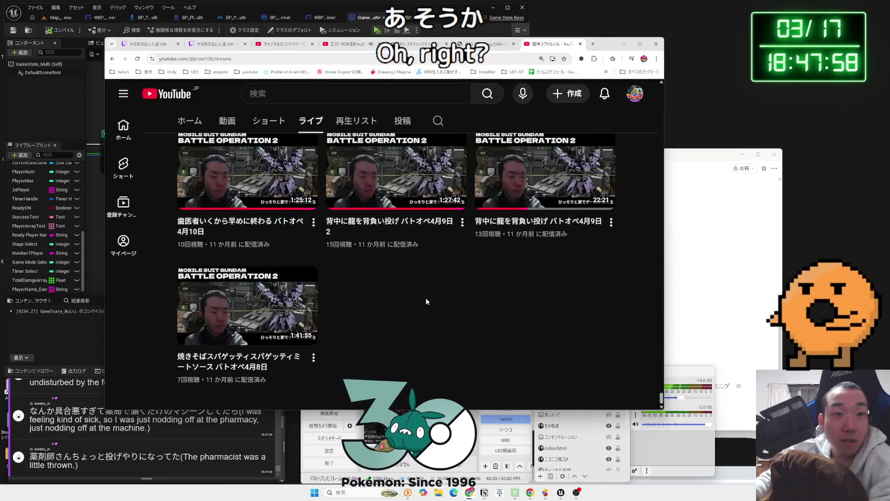
scroll(653, 392, "up", 3)
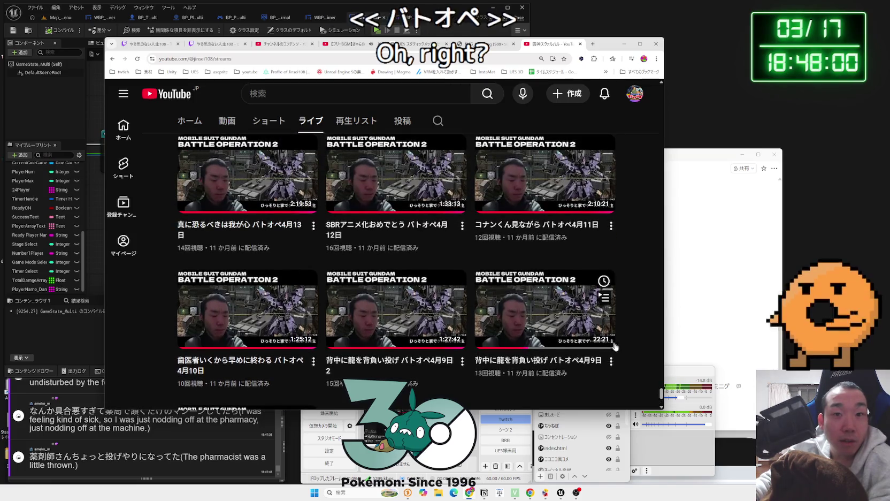
scroll(653, 393, "up", 10)
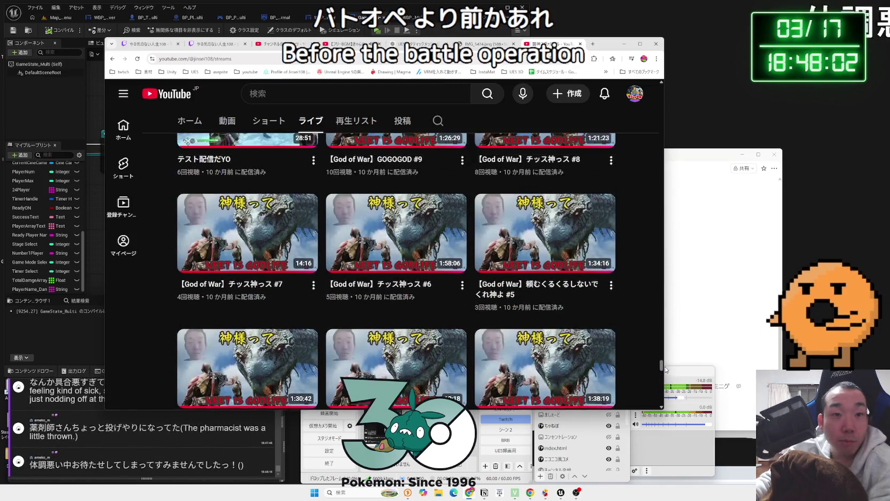
left_click_drag(668, 349, 442, 152)
scroll(442, 152, "up", 5)
Show the channel's Playlists tab and browse playlists such as UE5-Multiplayer and Slay the Spire.
mouse_move(273, 267)
left_click(356, 121)
scroll(403, 246, "up", 3)
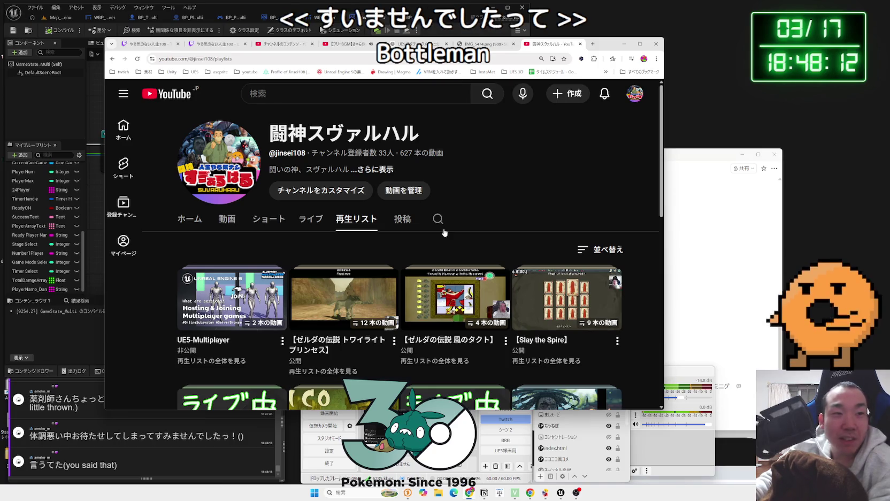
scroll(444, 232, "down", 5)
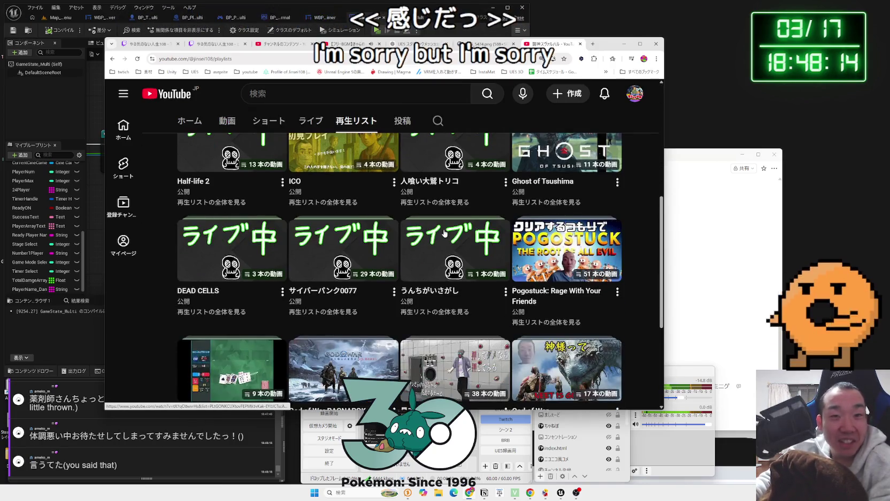
scroll(444, 232, "down", 3)
scroll(449, 232, "down", 3)
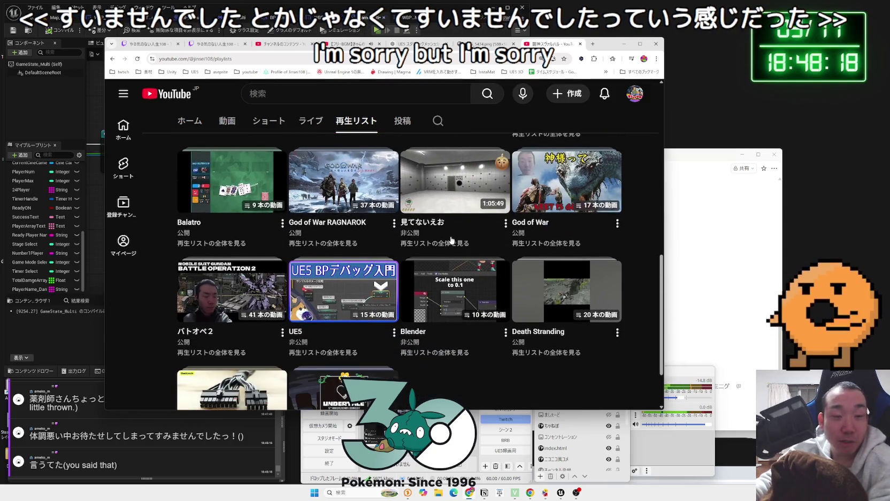
scroll(449, 241, "down", 2)
scroll(266, 260, "up", 3)
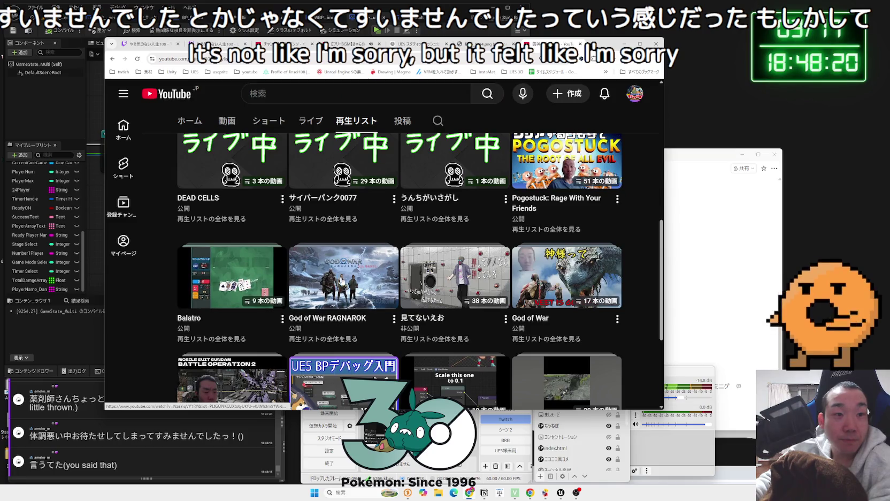
scroll(442, 279, "up", 2)
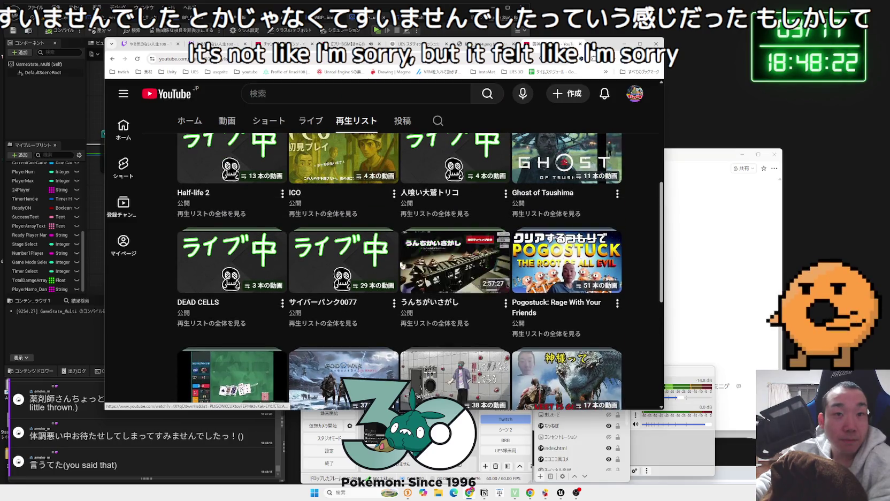
scroll(286, 265, "up", 2)
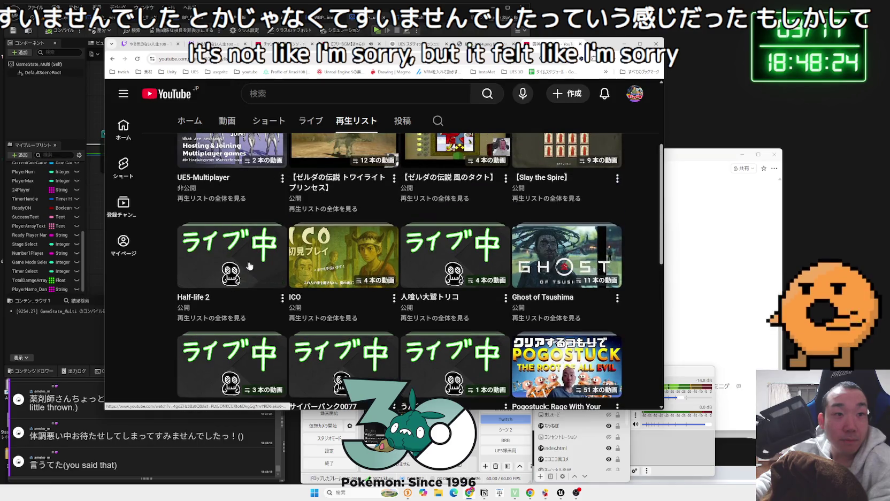
scroll(328, 261, "up", 3)
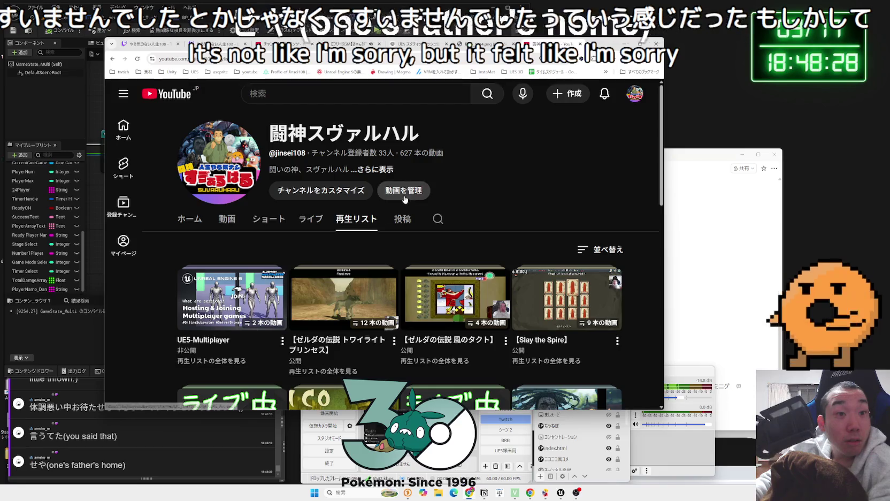
Go to 動画を管理 to manage the channel's videos in YouTube Studio.
scroll(372, 284, "down", 3)
scroll(372, 283, "down", 8)
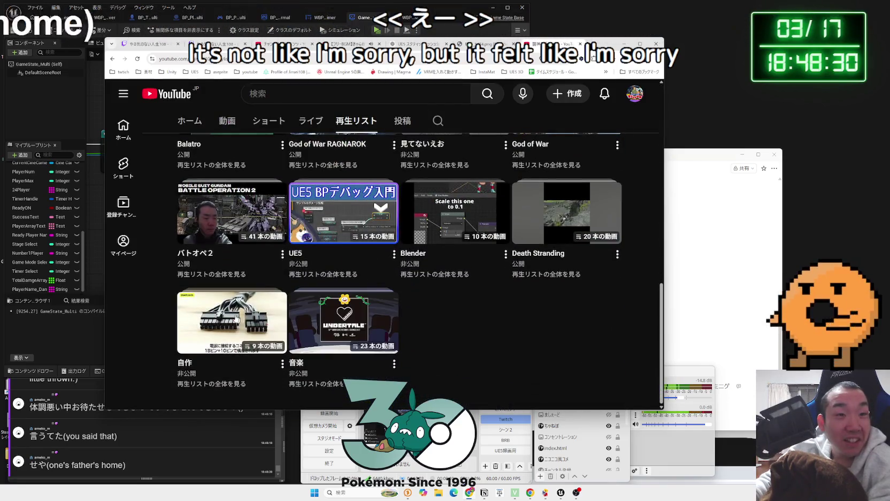
scroll(233, 314, "up", 1)
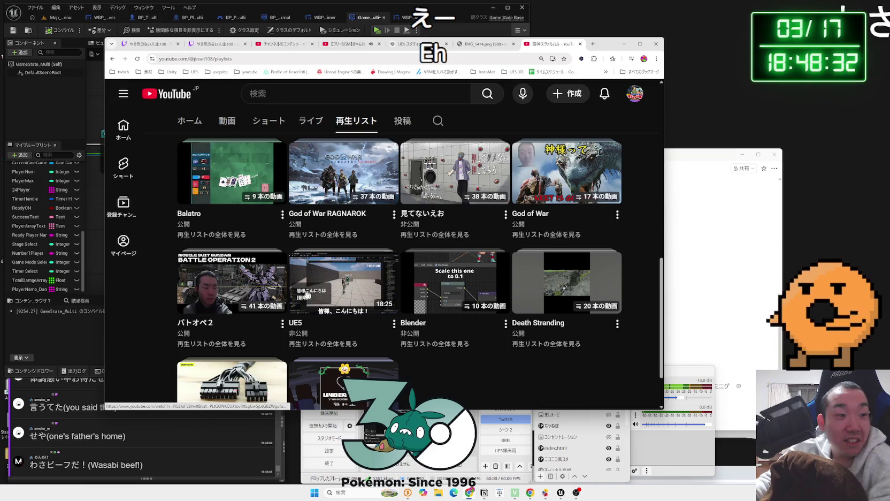
scroll(261, 295, "up", 1)
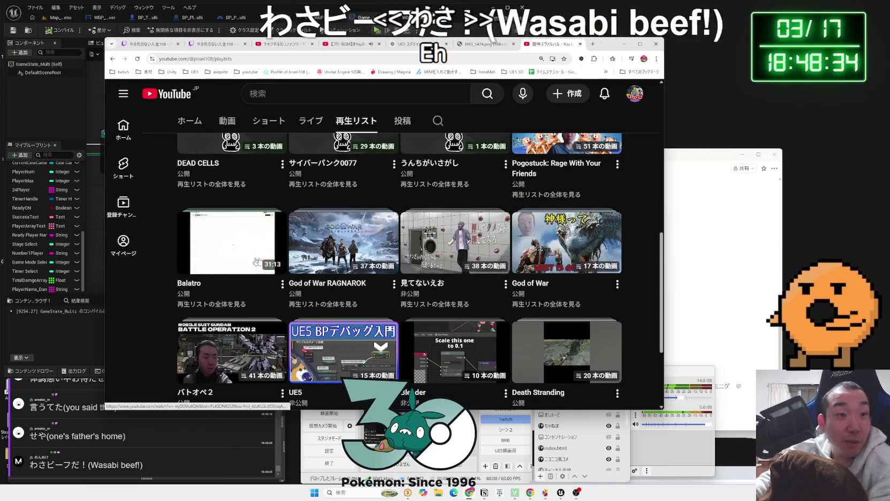
scroll(343, 262, "up", 2)
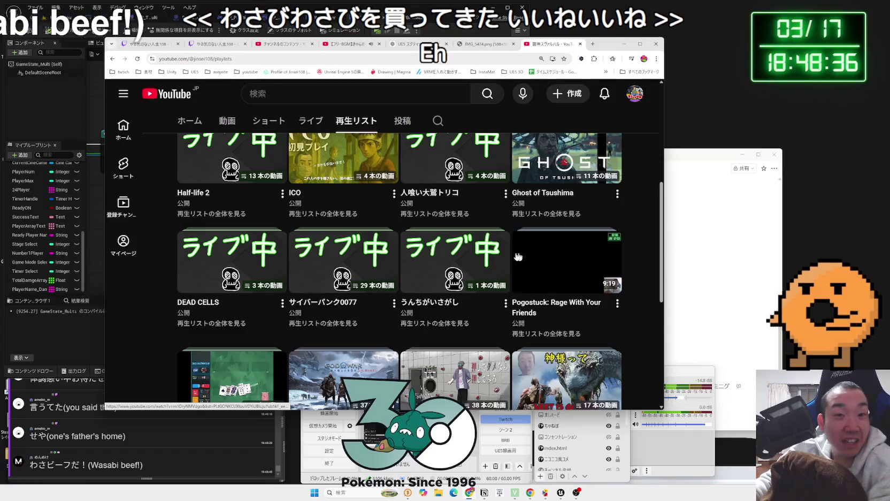
scroll(460, 273, "up", 2)
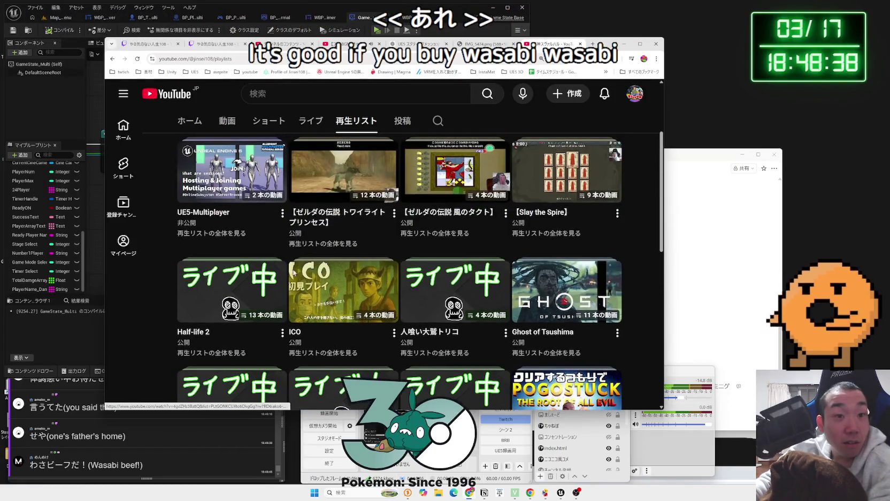
scroll(546, 279, "up", 2)
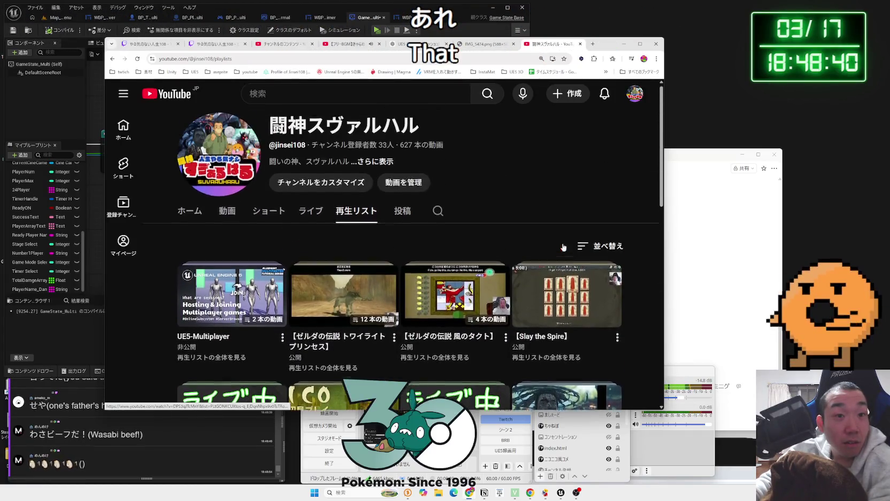
left_click(418, 189)
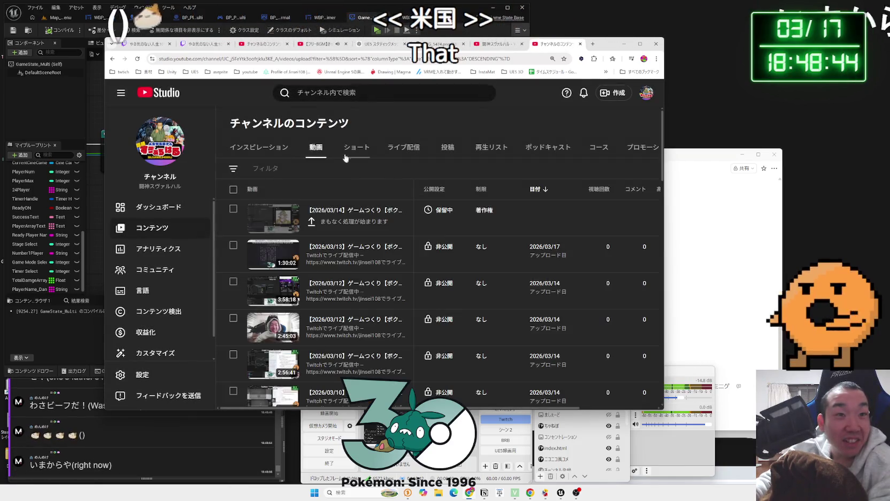
Show the ライブ配信 list in Studio and move to the next page of streams.
left_click(403, 147)
scroll(478, 273, "down", 10)
left_click(642, 359)
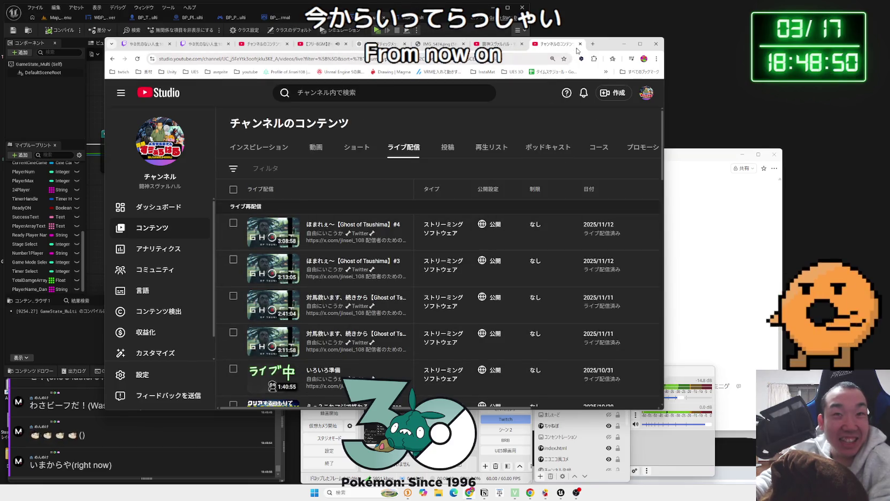
Close the YouTube Studio and channel tabs and move the browser window to the right.
left_click(580, 44)
left_click(580, 43)
left_click_drag(105, 116, 438, 114)
Bring Unreal forward and undo the last move of the four nodes in GameState_Multi.
left_click(329, 212)
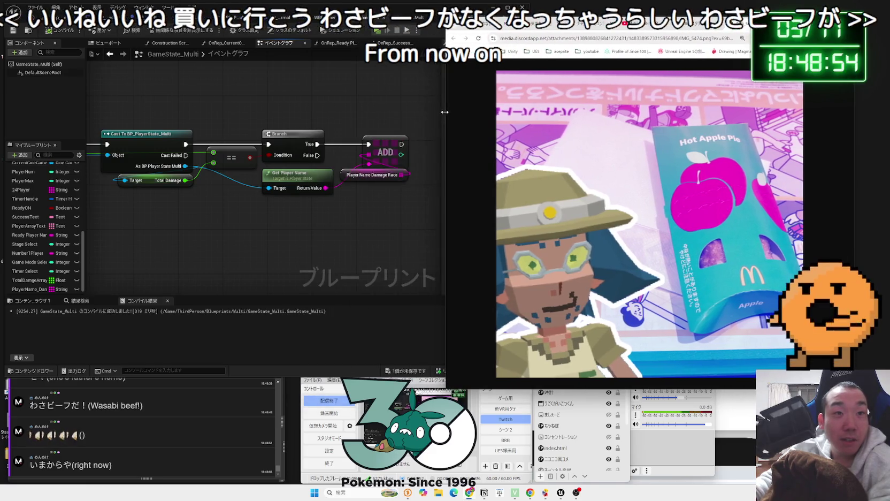
scroll(305, 254, "down", 5)
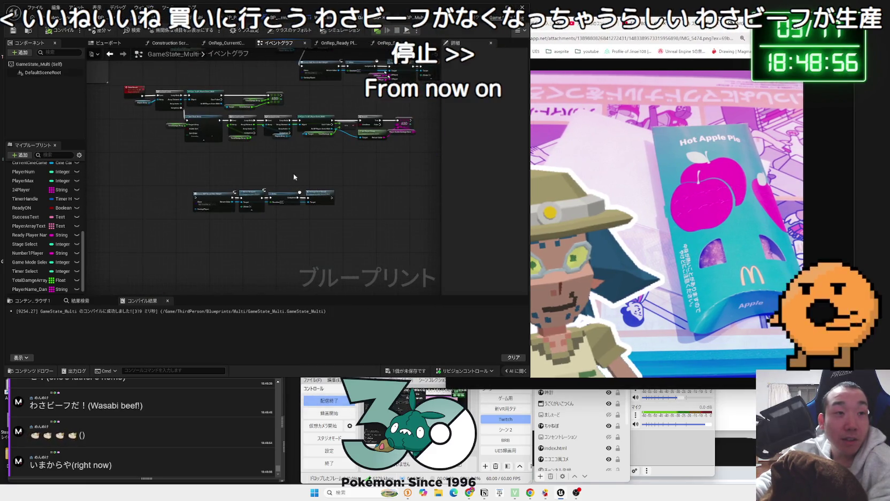
key("ctrl+z")
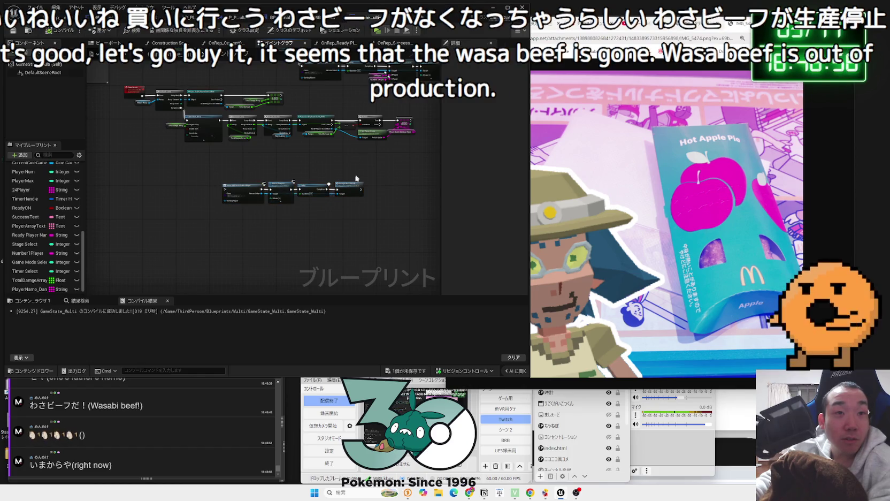
Switch to the WBP_Result_Mult widget blueprint's event graph.
scroll(270, 163, "up", 3)
left_click_drag(272, 164, 182, 170)
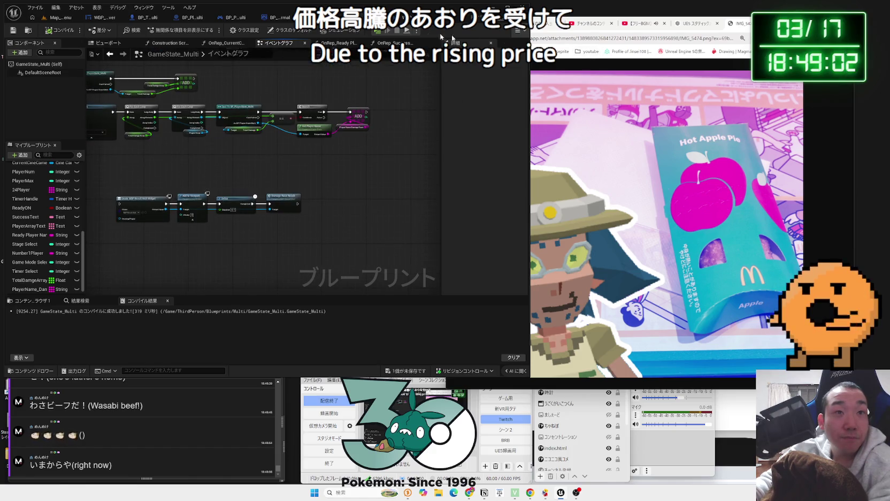
left_click(417, 18)
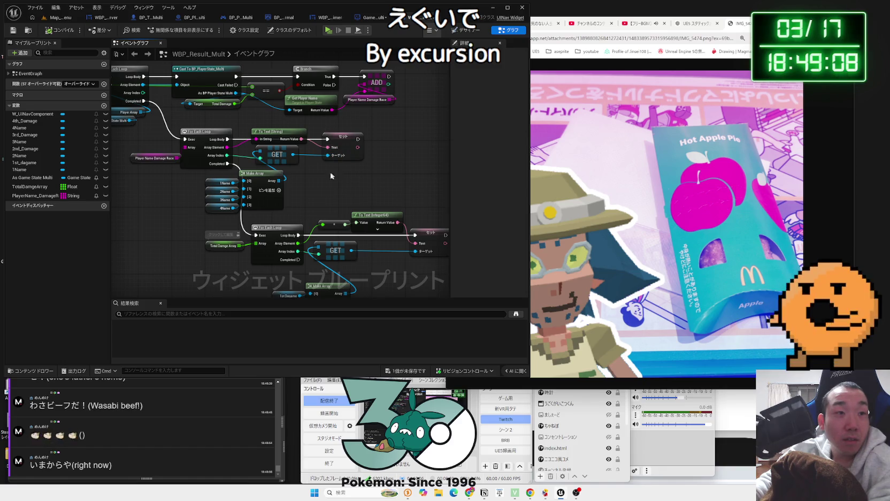
Inspect the widget's For Each Loop, Make Array, cast and branch nodes, then return to GameState_Multi.
left_click_drag(303, 207, 323, 180)
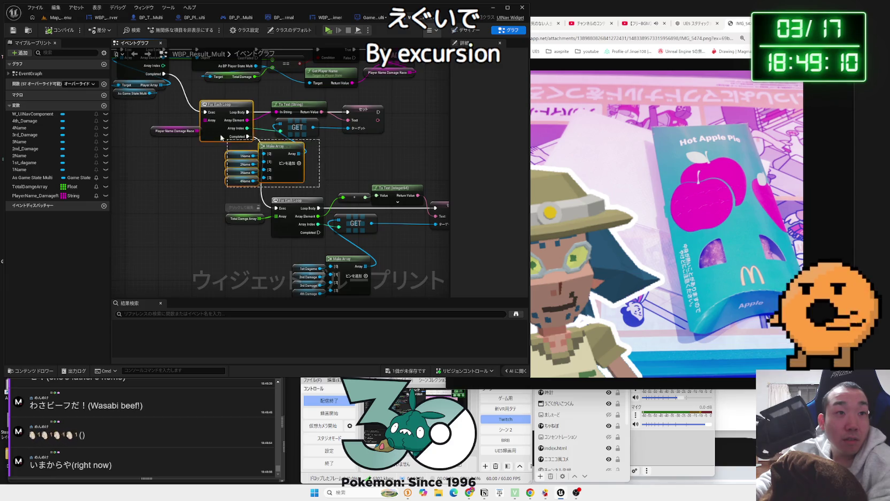
left_click_drag(346, 179, 343, 184)
left_click(344, 185)
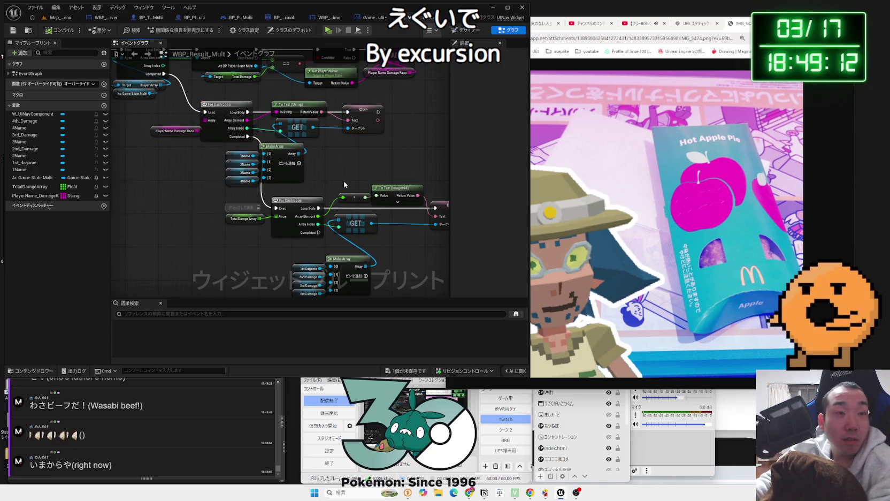
left_click_drag(202, 119, 206, 121)
left_click_drag(353, 169, 345, 206)
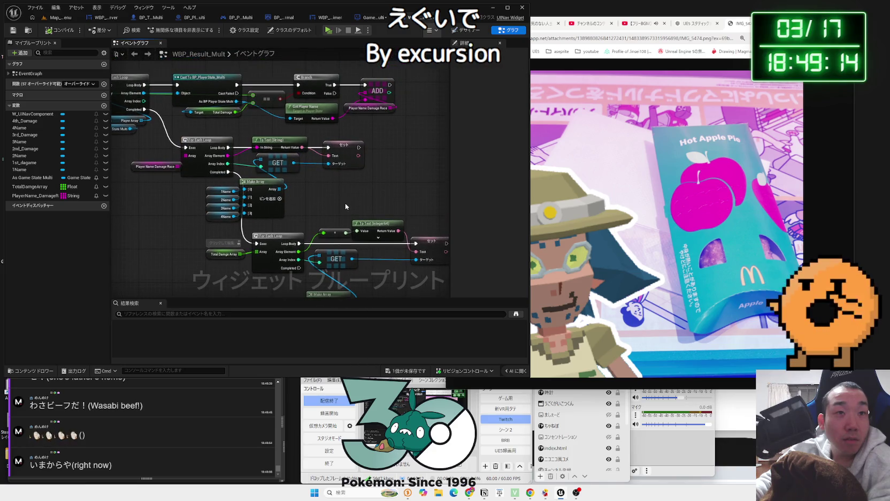
left_click(371, 22)
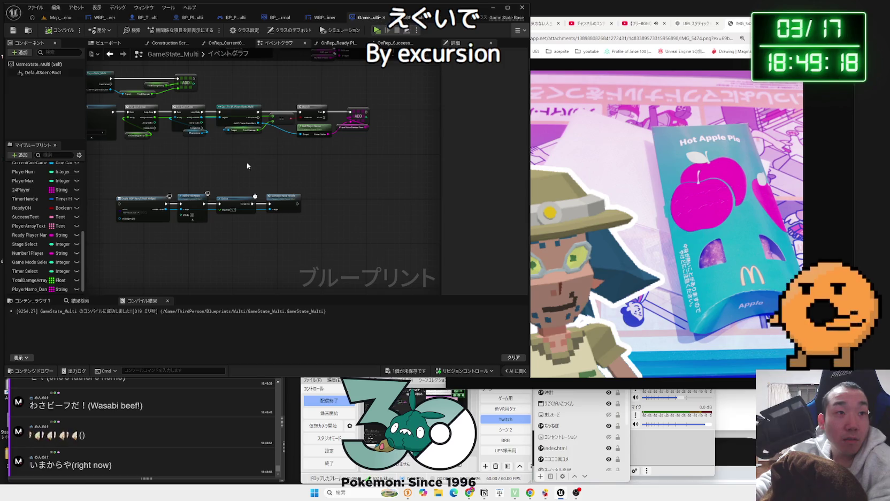
scroll(247, 166, "up", 5)
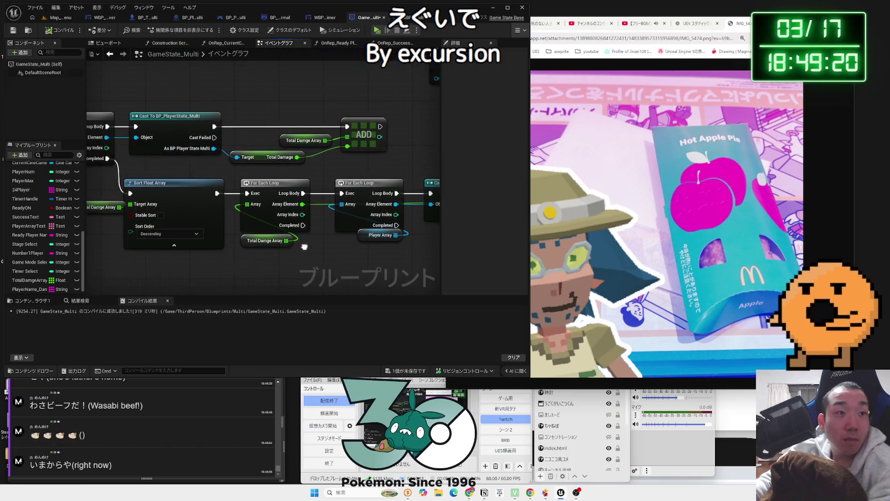
scroll(305, 250, "down", 2)
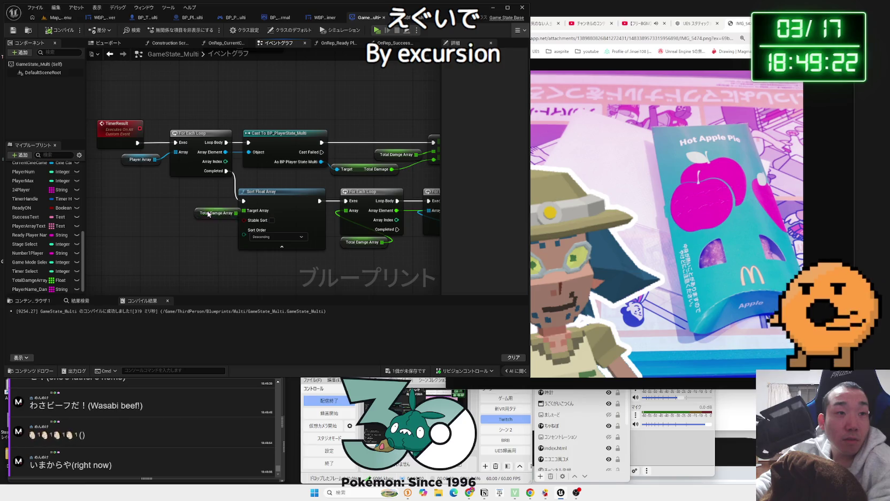
left_click_drag(173, 250, 181, 230)
mouse_move(255, 161)
left_mouse_down()
mouse_move(158, 269)
mouse_move(280, 263)
mouse_move(438, 139)
mouse_move(322, 174)
left_mouse_up()
scroll(322, 174, "up", 2)
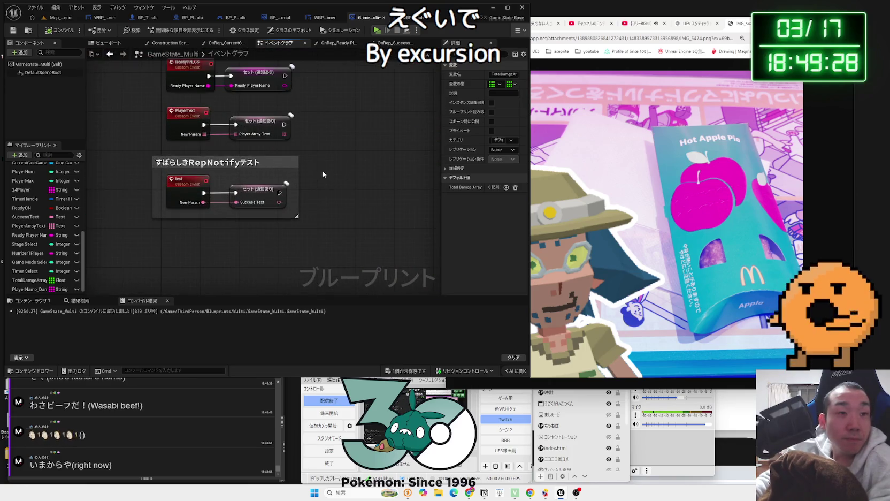
scroll(254, 197, "down", 5)
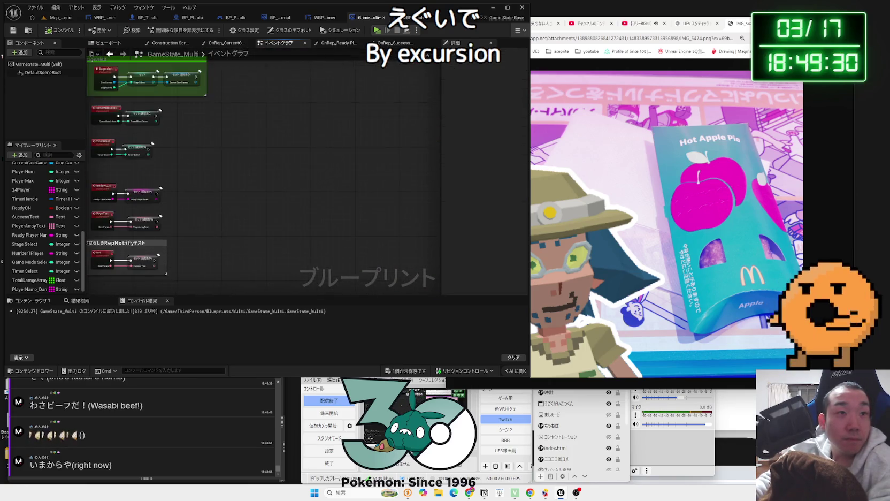
scroll(306, 196, "up", 2)
mouse_move(339, 237)
left_mouse_down()
mouse_move(329, 204)
mouse_move(298, 195)
mouse_move(222, 186)
mouse_move(186, 216)
mouse_move(274, 154)
left_mouse_up()
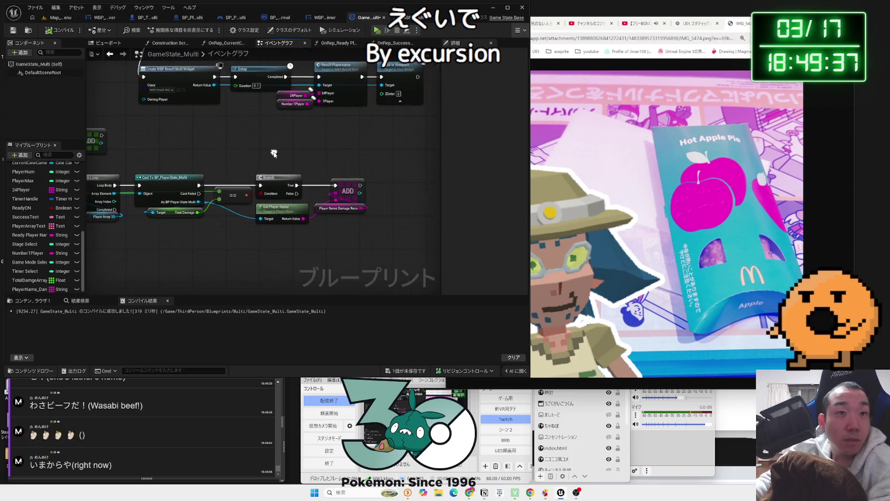
right_click(328, 211)
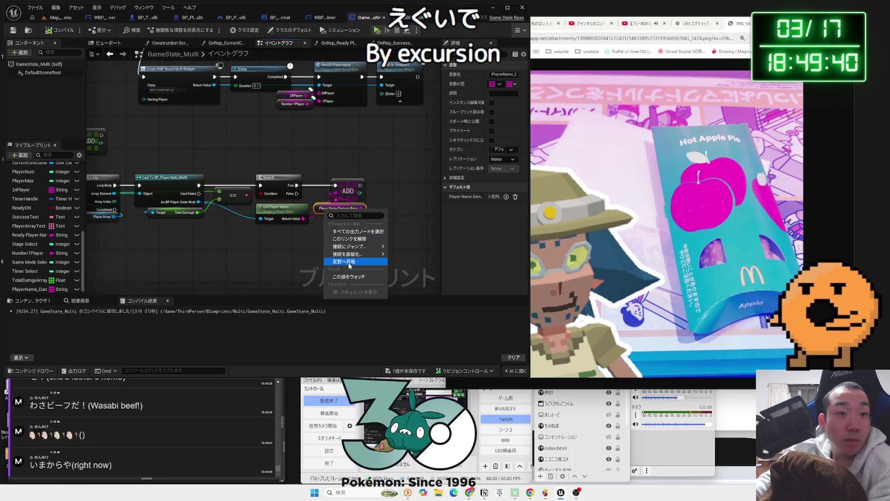
left_click(319, 214)
scroll(319, 211, "up", 2)
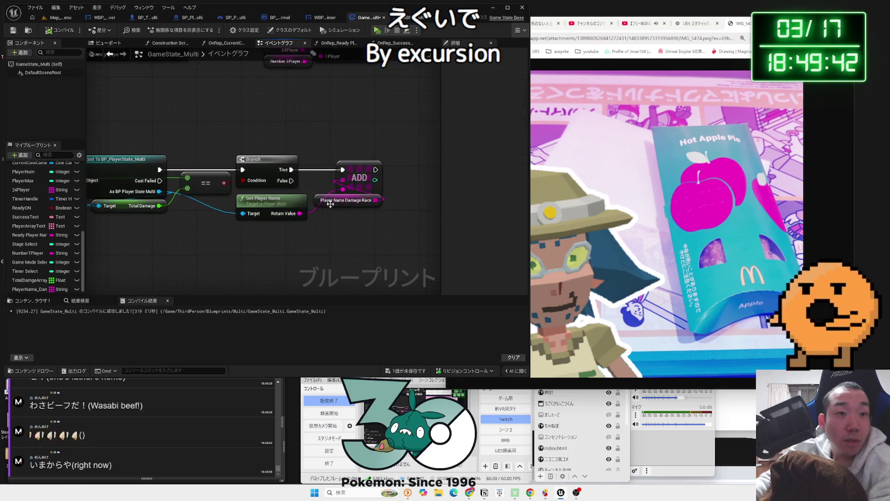
left_click(330, 204)
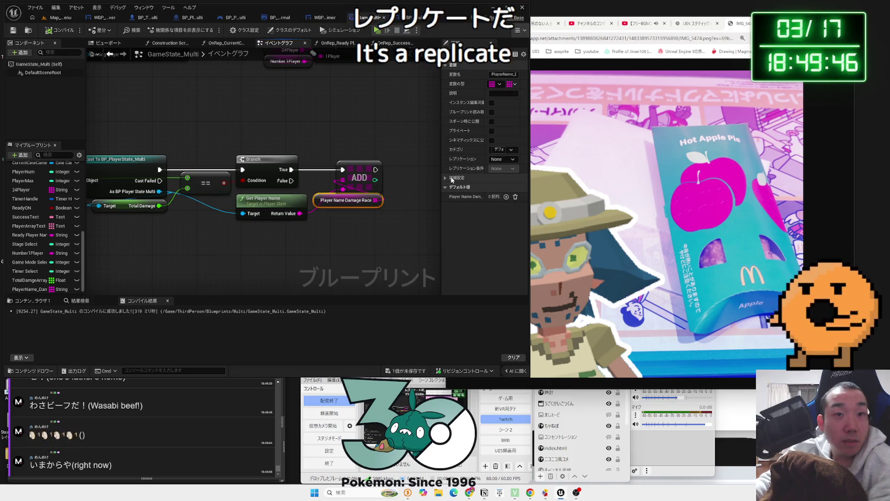
mouse_move(373, 218)
left_mouse_down()
mouse_move(299, 229)
mouse_move(287, 215)
left_mouse_up()
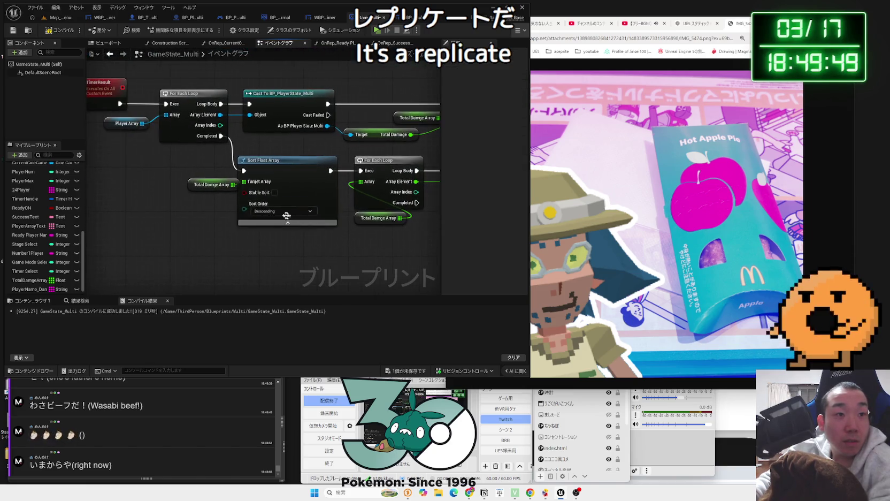
Set the Total Damge Array variable's replication to Replicated.
right_click(199, 185)
mouse_move(225, 225)
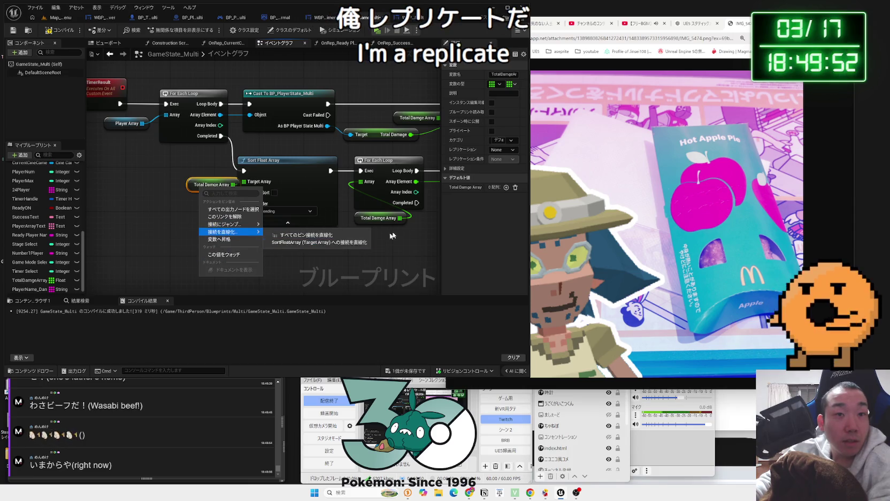
left_click(505, 151)
scroll(225, 265, "down", 6)
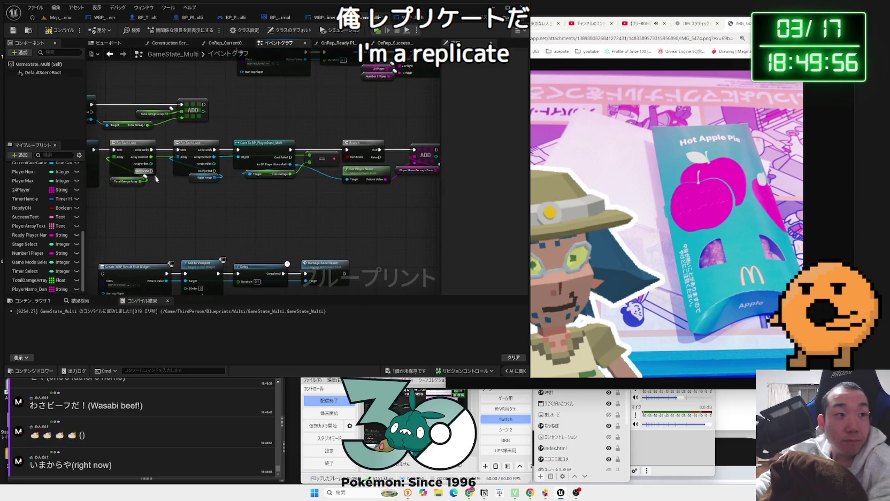
Add Get nodes for TotalDamgeArray and PlayerName_DamageRace beside the Damage Race Result call.
left_click_drag(155, 179, 233, 135)
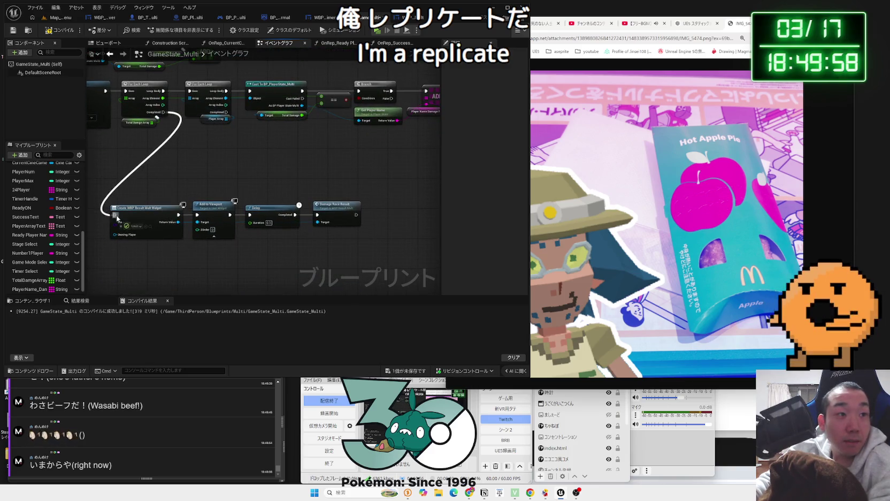
left_click_drag(339, 209, 350, 209)
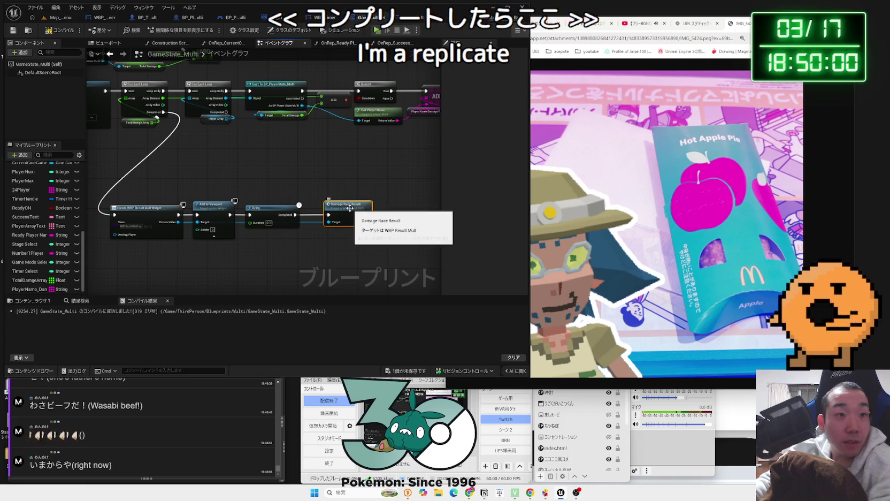
left_click_drag(384, 156, 370, 159)
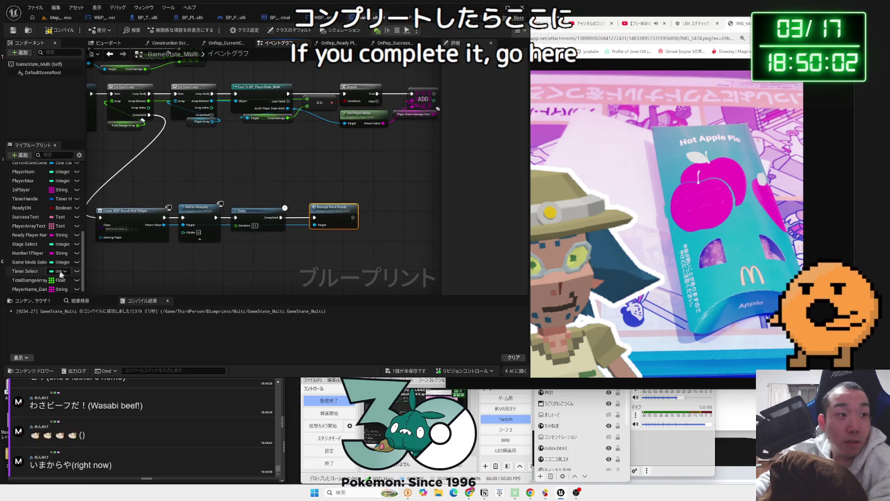
scroll(35, 284, "up", 1)
mouse_move(28, 280)
left_mouse_down()
mouse_move(24, 273)
mouse_move(284, 247)
left_mouse_up()
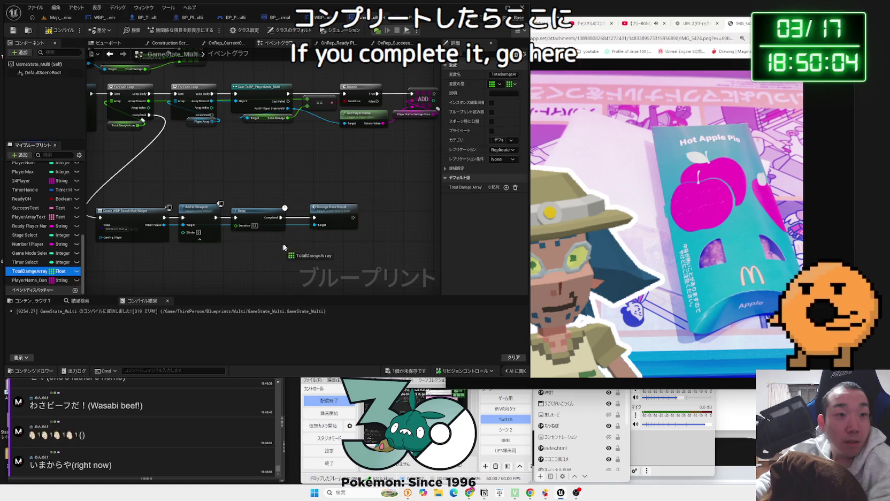
left_click_drag(45, 280, 285, 252)
left_click(302, 265)
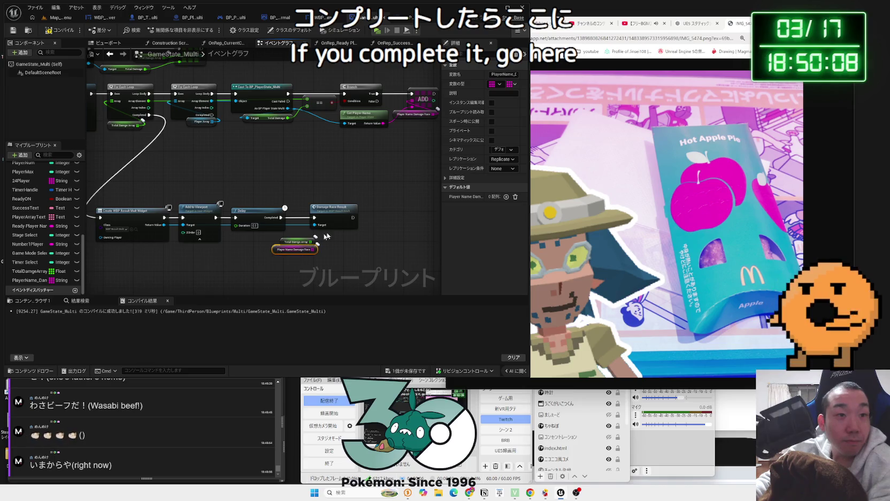
left_click(371, 20)
scroll(310, 208, "down", 6)
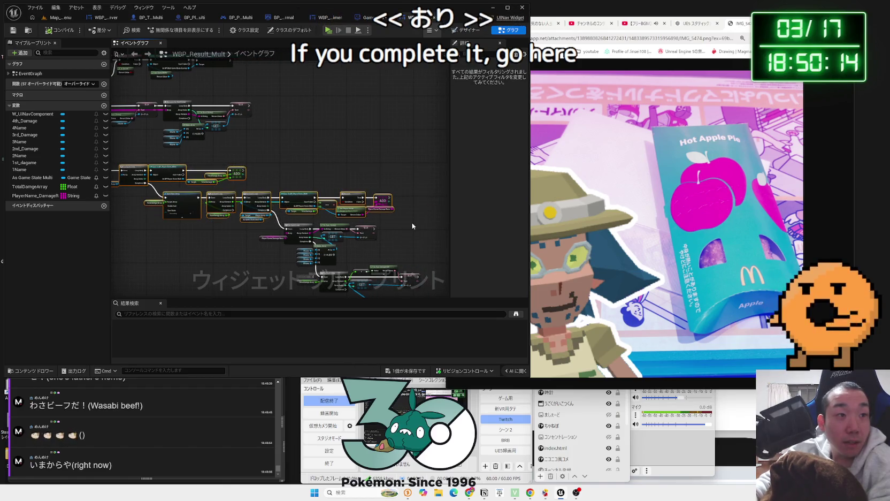
Delete the old row of widget nodes and select the DamageRaceResult custom event.
key("Delete")
left_click_drag(278, 191, 374, 191)
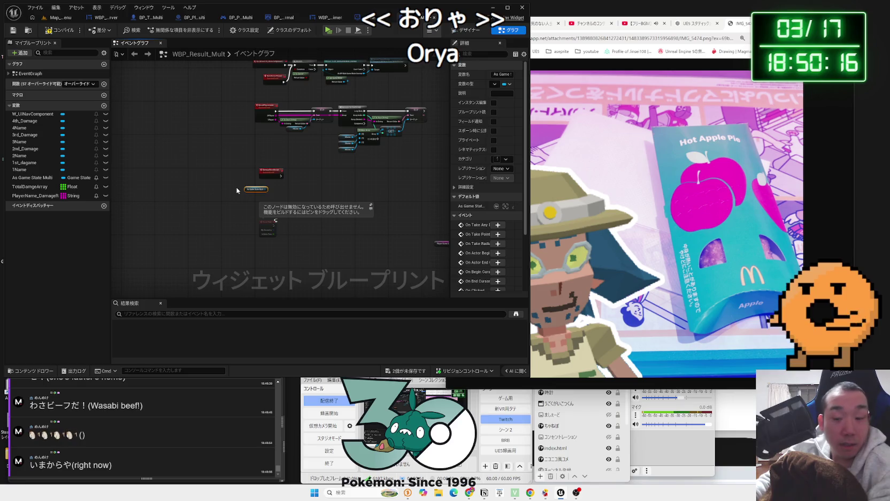
scroll(192, 155, "up", 3)
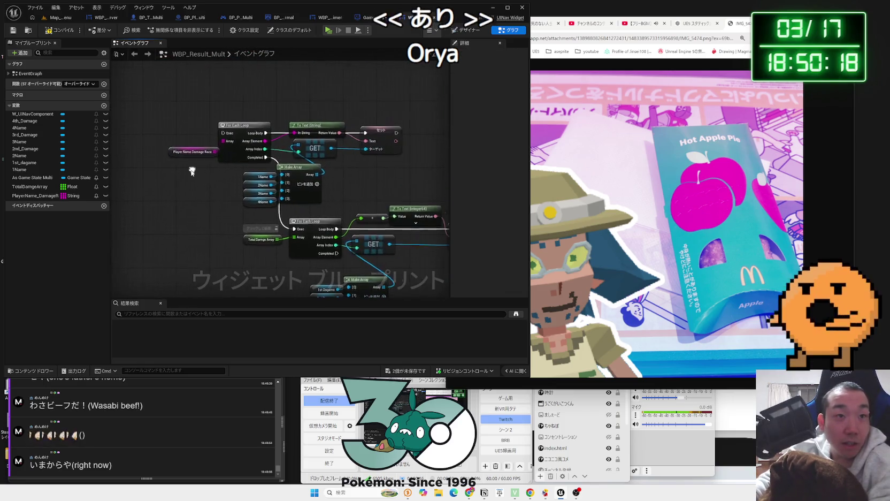
left_click(191, 153)
left_click(179, 144)
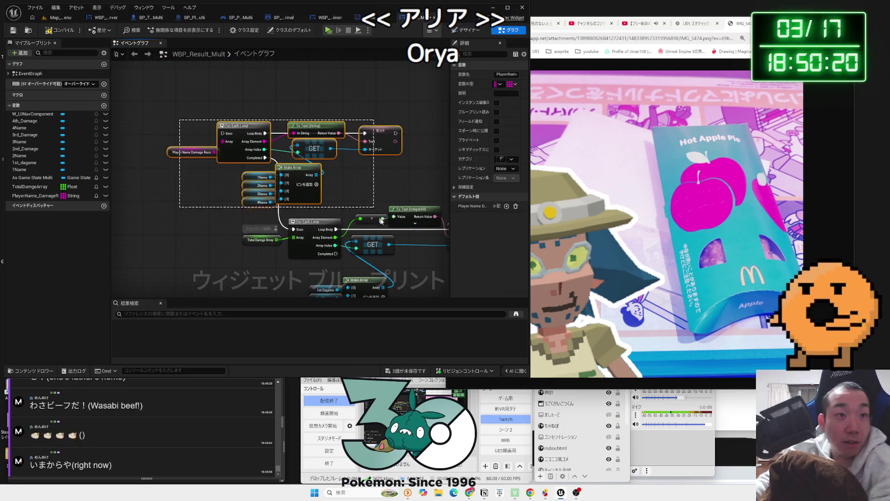
scroll(381, 220, "down", 4)
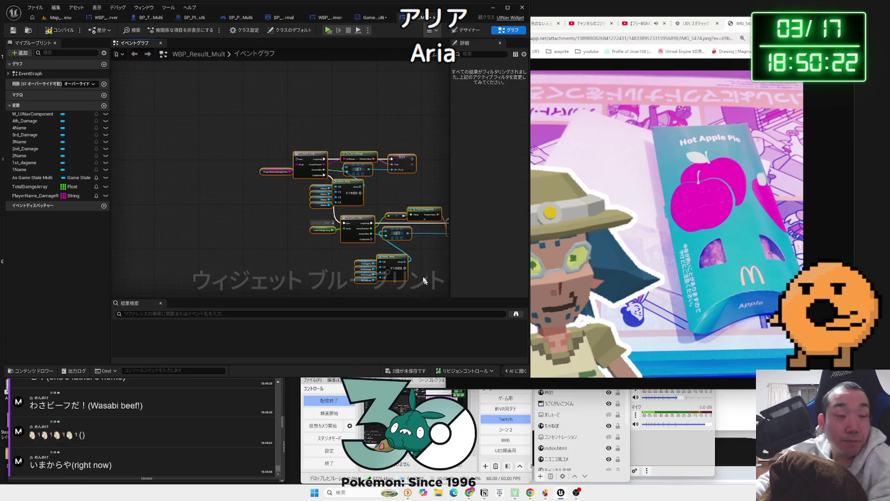
mouse_move(307, 169)
left_mouse_down()
mouse_move(158, 115)
mouse_move(364, 141)
mouse_move(288, 138)
left_mouse_up()
scroll(301, 109, "up", 3)
left_click(190, 147)
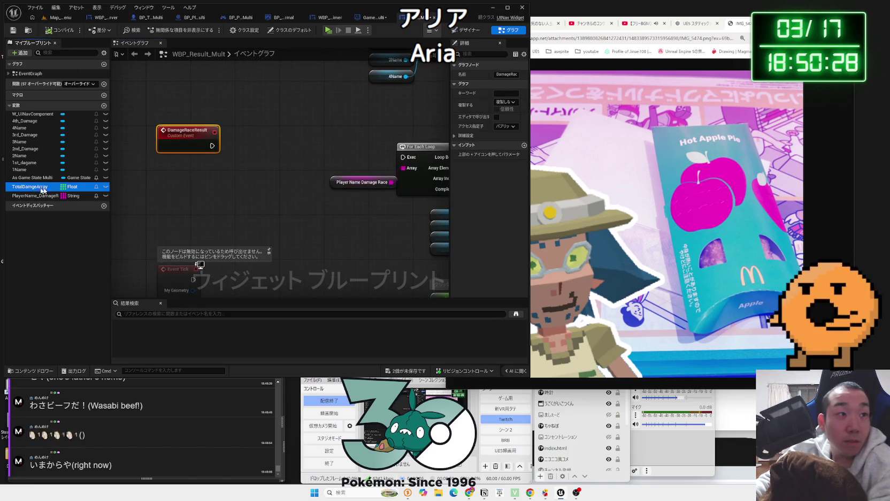
Add Set Total Damge Array and Set Player Name Damage Race nodes wired into DamageRaceResult.
left_click_drag(43, 190, 244, 184)
right_click(260, 179)
key("Delete")
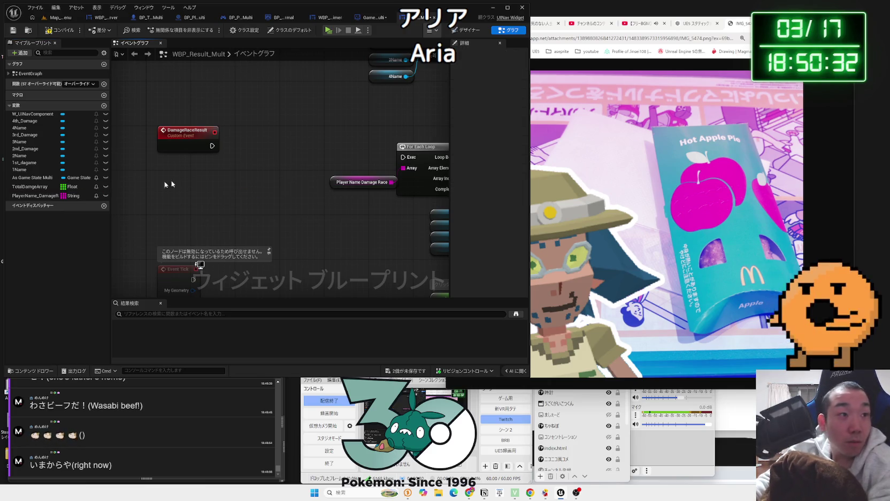
left_click_drag(61, 186, 239, 163)
left_click(257, 183)
mouse_move(32, 196)
left_mouse_down()
mouse_move(160, 209)
mouse_move(249, 199)
left_mouse_up()
left_click(262, 219)
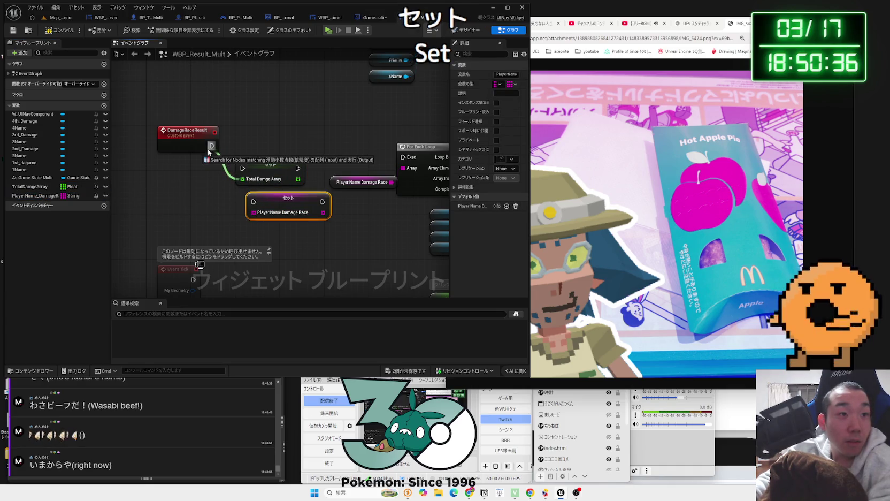
mouse_move(246, 208)
left_mouse_down()
mouse_move(230, 203)
mouse_move(212, 167)
left_mouse_up()
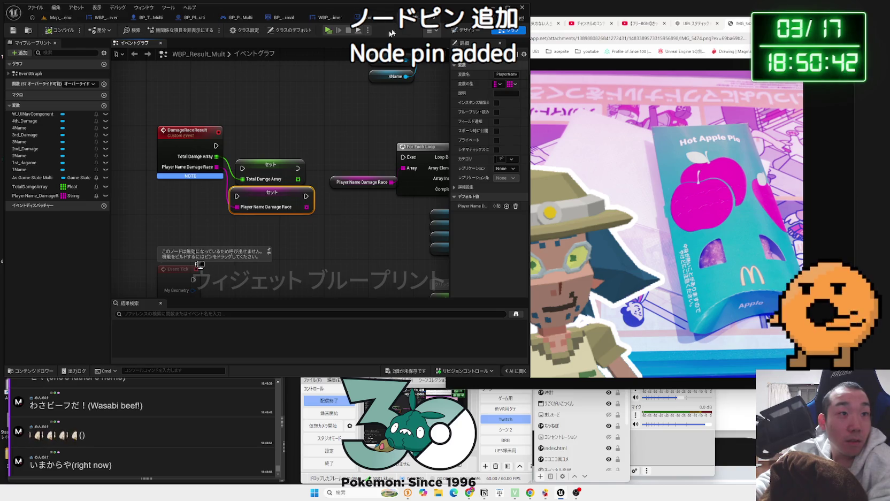
left_click(367, 17)
scroll(299, 209, "up", 3)
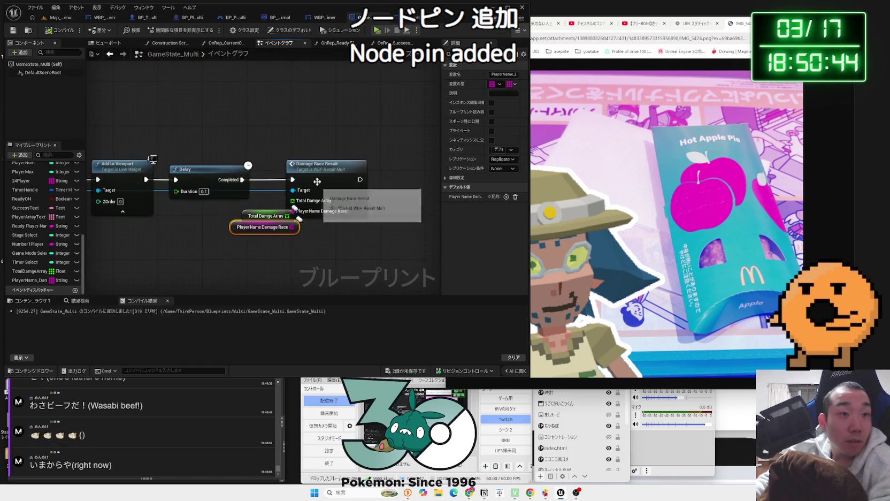
Connect the Total Damge Array getter to the Damage Race Result call.
left_click_drag(274, 209, 275, 209)
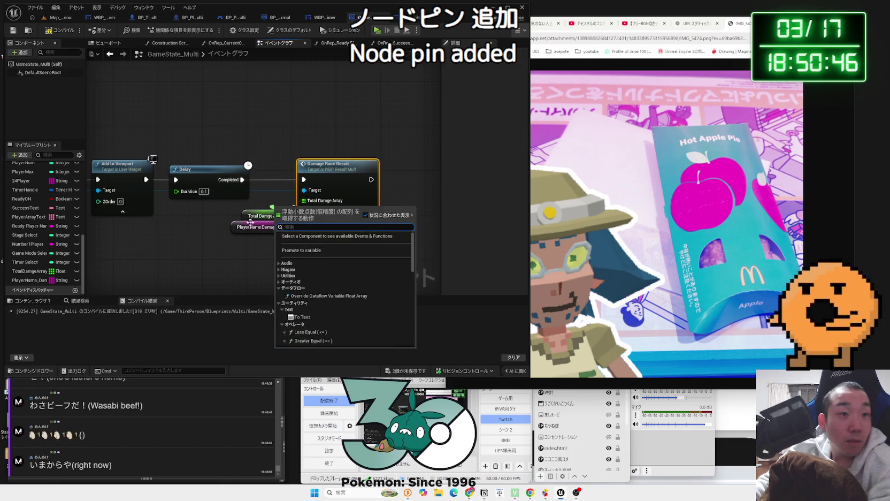
left_click(249, 213)
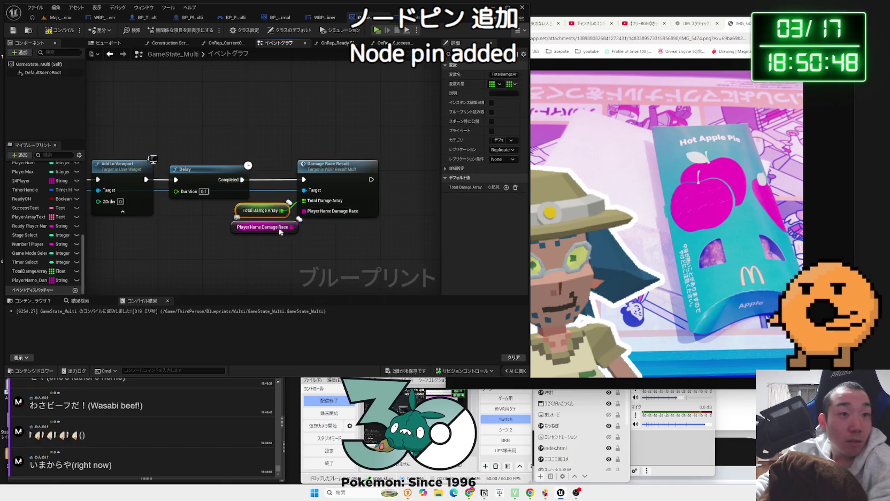
left_click(250, 233)
scroll(228, 140, "down", 5)
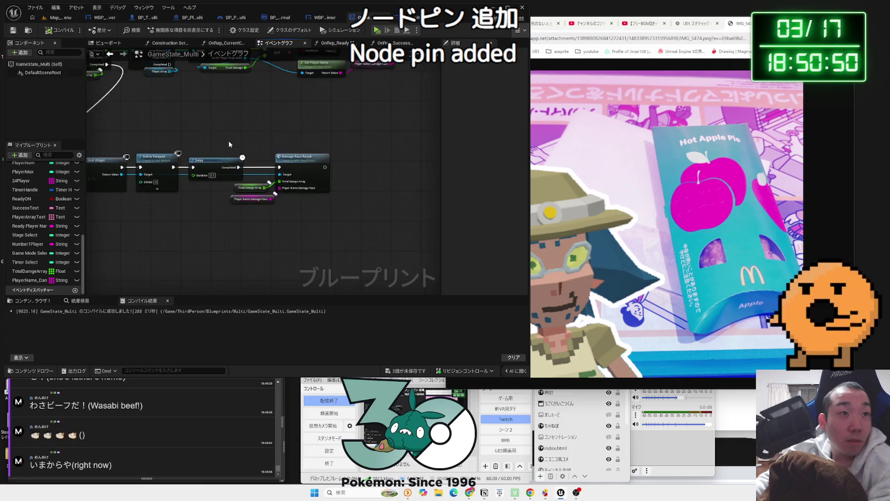
scroll(307, 172, "up", 3)
scroll(321, 170, "down", 1)
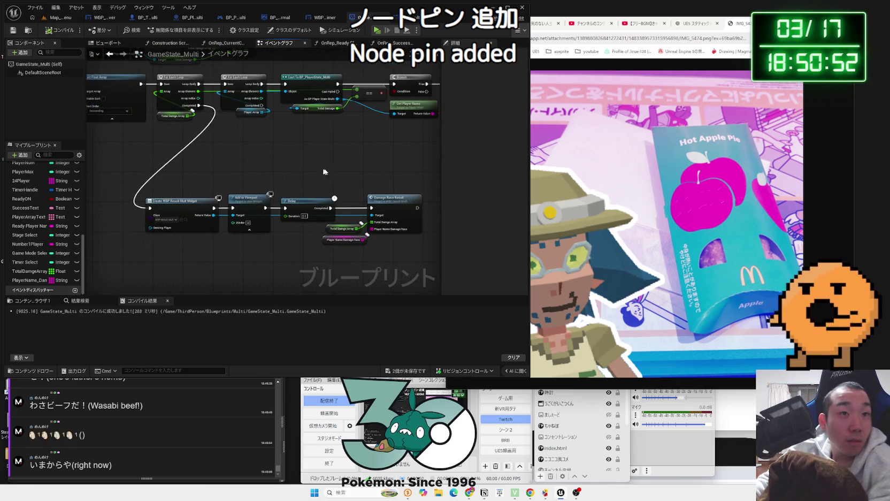
Reposition the widget-creation row, Player Array getter and Cast To BP_PlayerState_Multi node.
left_click_drag(177, 225, 176, 173)
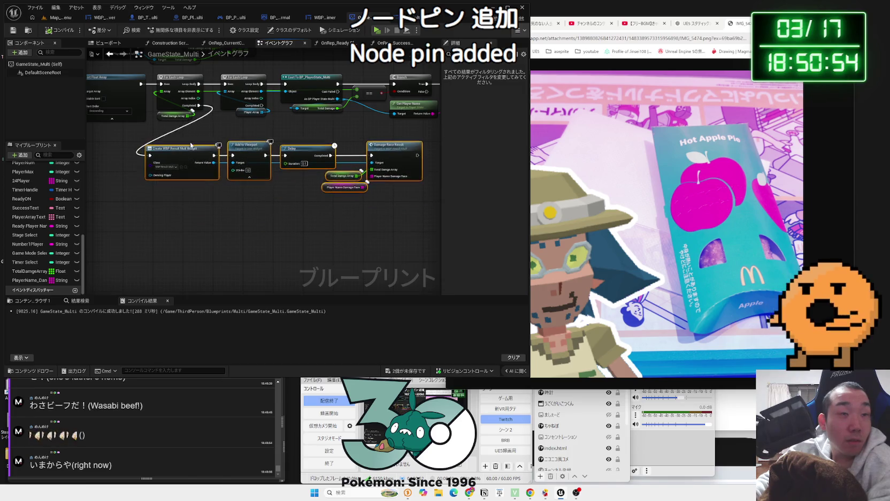
scroll(176, 187, "up", 2)
left_click_drag(240, 159, 218, 166)
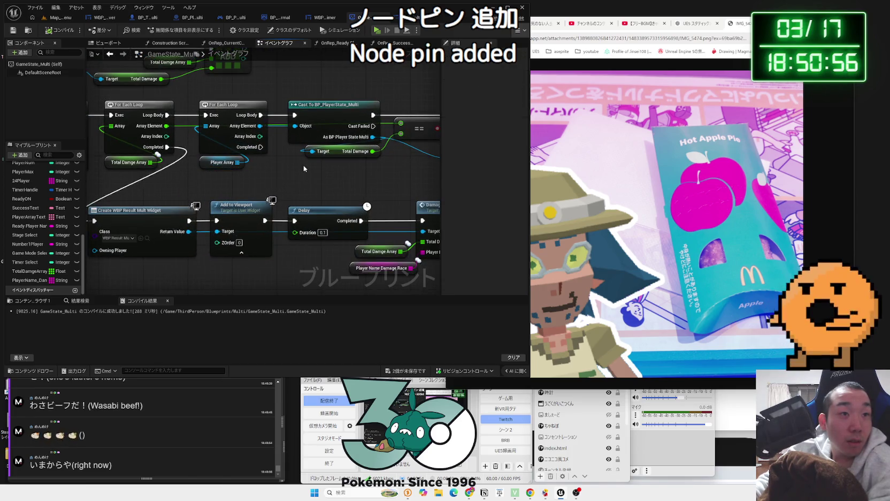
left_click_drag(320, 101, 325, 67)
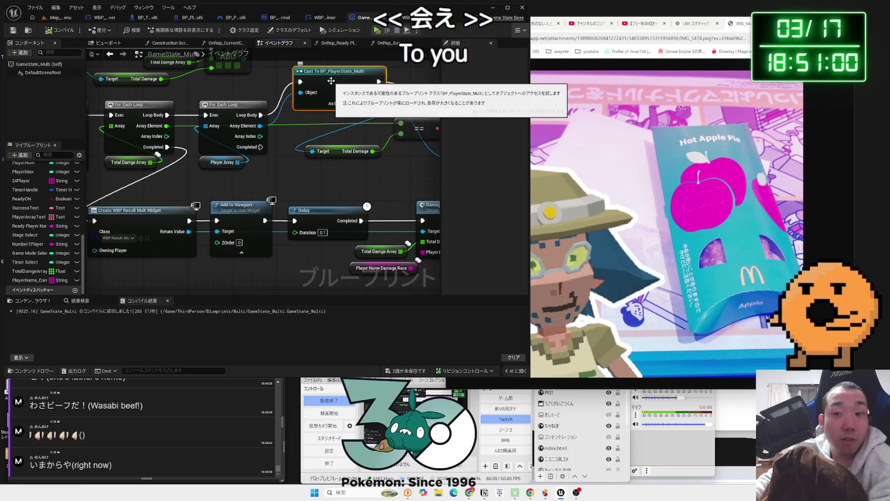
left_click_drag(190, 178, 253, 181)
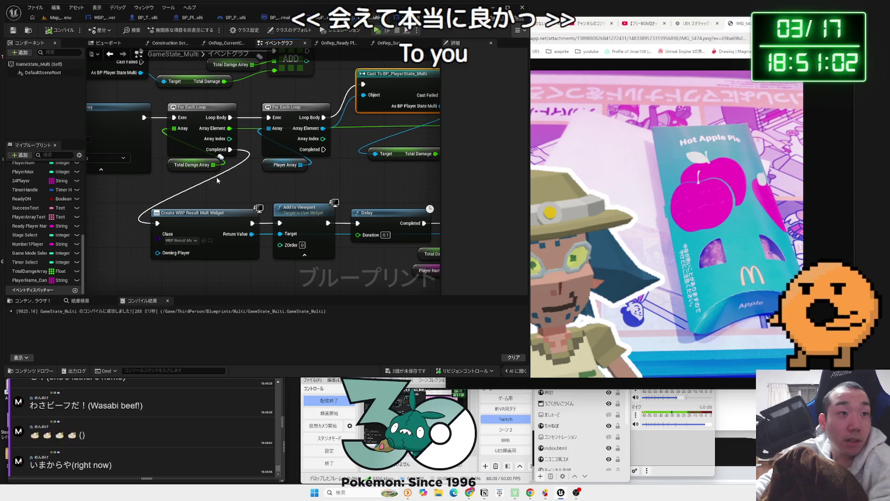
left_click_drag(421, 129, 246, 151)
left_click_drag(231, 118, 230, 139)
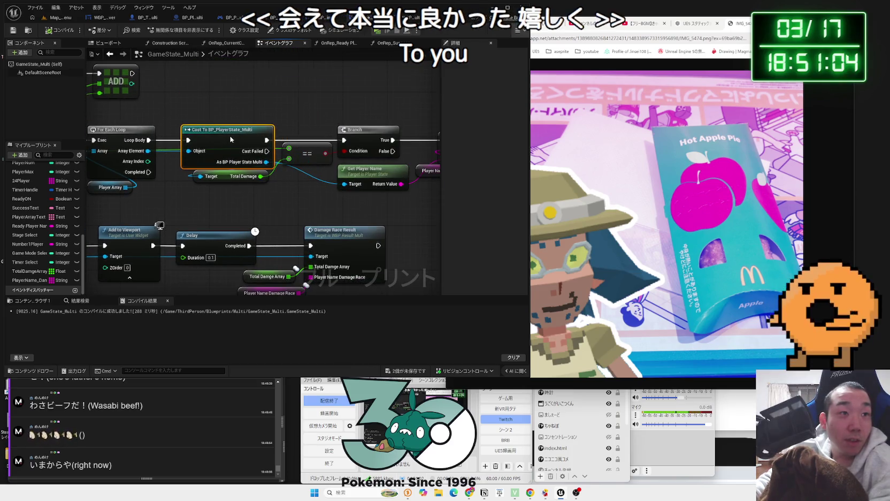
left_click(294, 219)
scroll(109, 420, "up", 5)
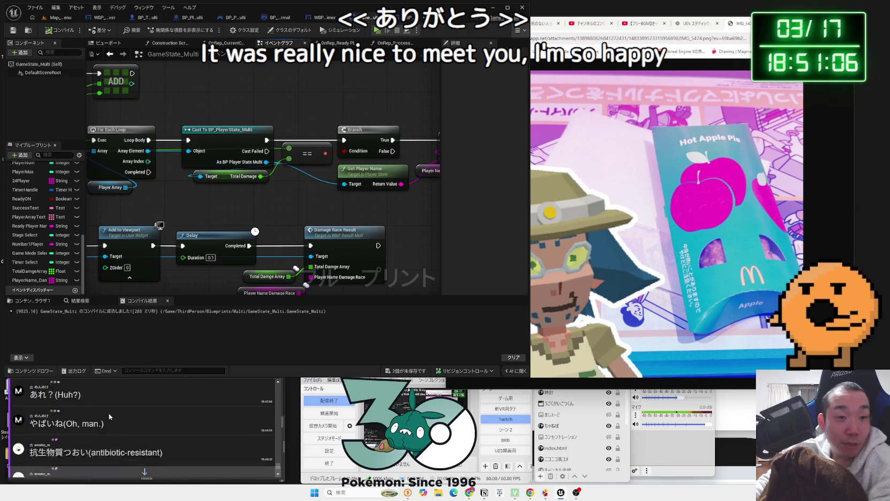
scroll(109, 416, "down", 10)
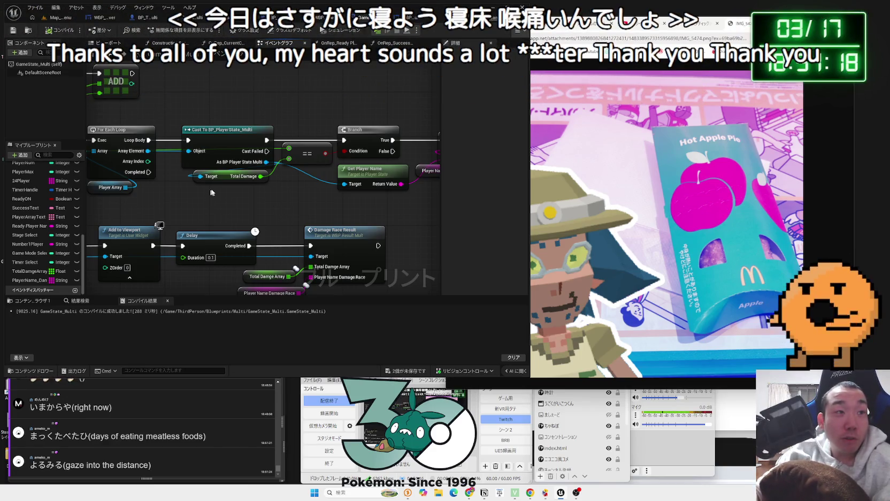
Place the ADD node, Player Name Damage Race getter and Get Player Name right after the Branch.
left_click_drag(282, 200, 234, 114)
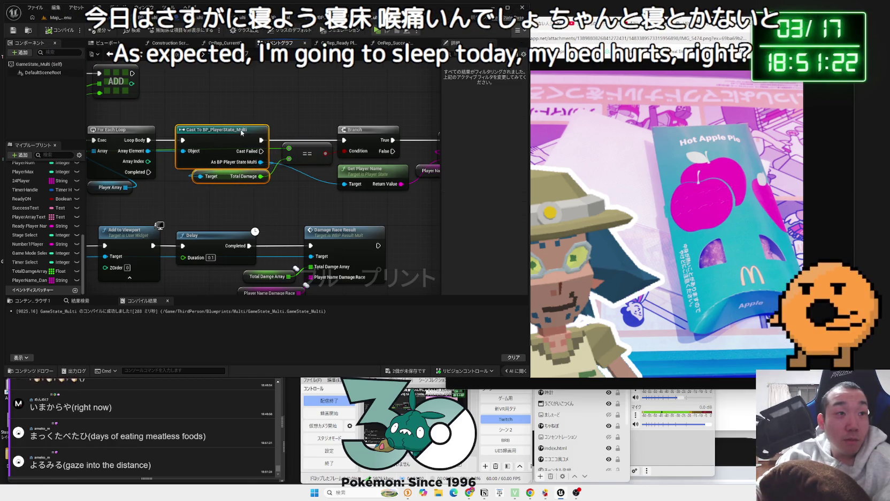
left_click(307, 142)
left_click_drag(307, 145, 220, 161)
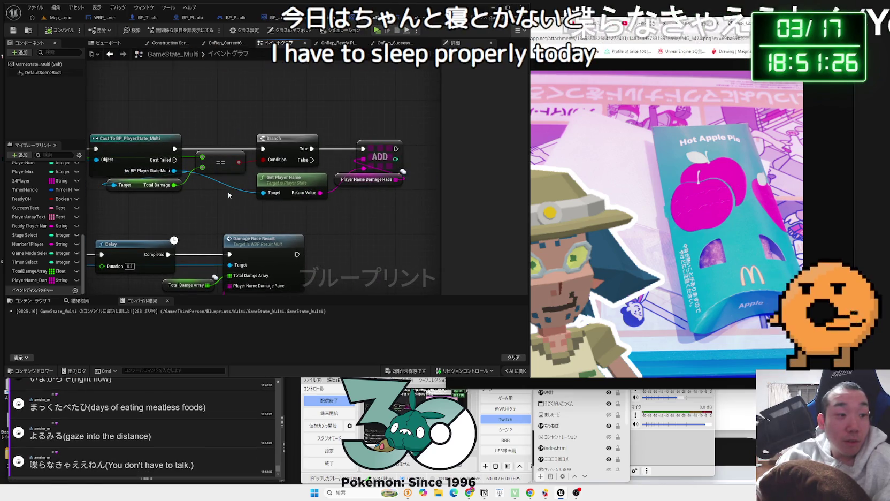
left_click_drag(292, 179, 280, 174)
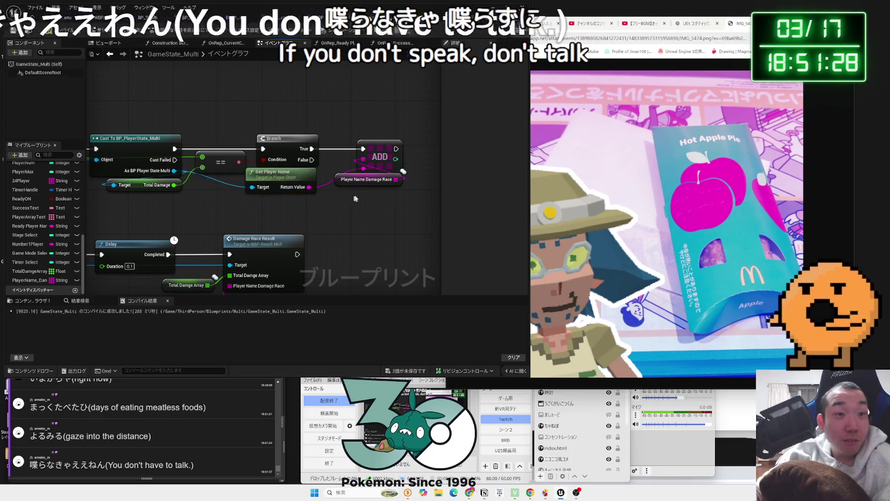
left_click_drag(410, 133, 370, 192)
left_click_drag(379, 154, 372, 154)
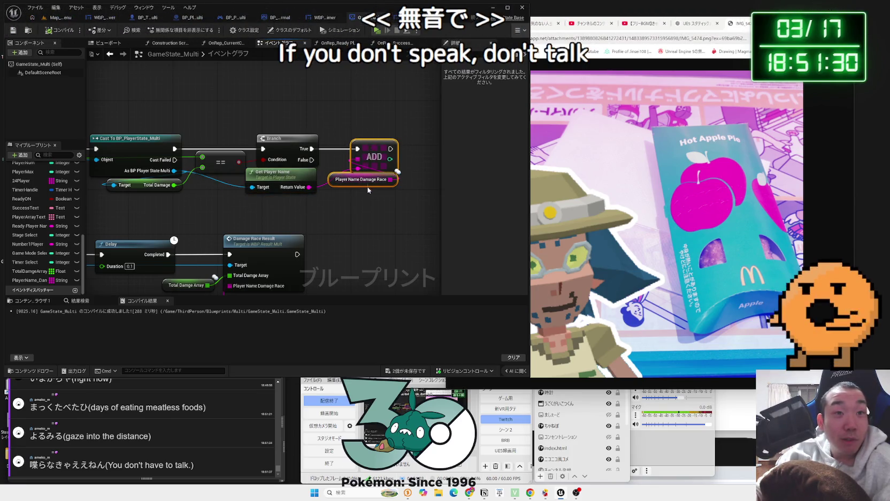
scroll(368, 190, "down", 3)
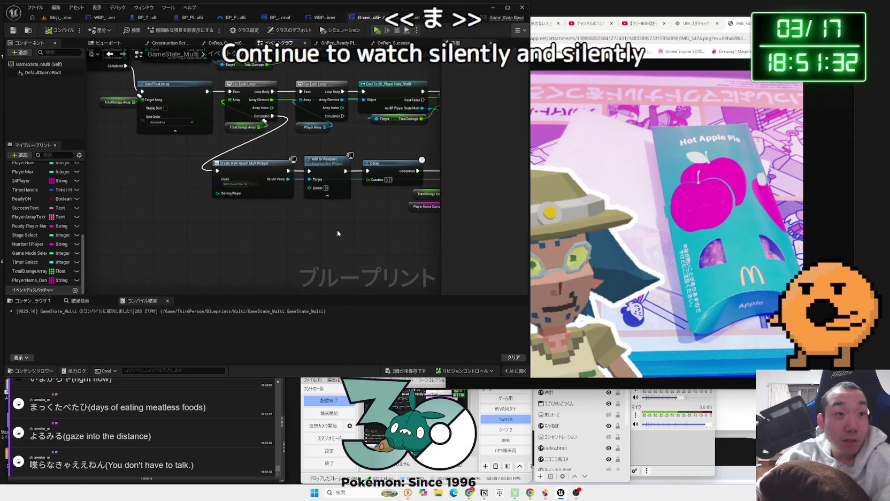
Move the widget-creation row and Total Damage Array getter into place, then save GameState_Multi.
left_click_drag(337, 234, 226, 240)
left_click_drag(170, 186, 226, 179)
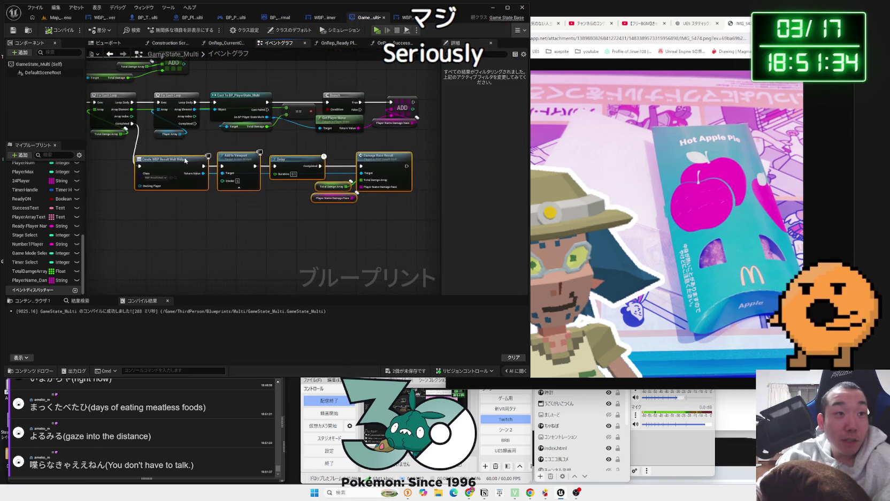
left_click(276, 151)
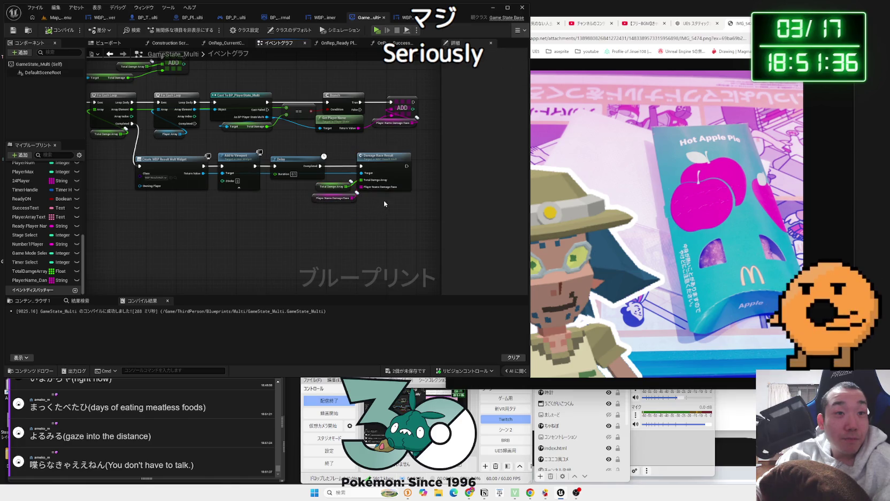
mouse_move(327, 191)
left_mouse_down()
mouse_move(337, 207)
mouse_move(376, 208)
mouse_move(381, 178)
mouse_move(356, 179)
left_mouse_up()
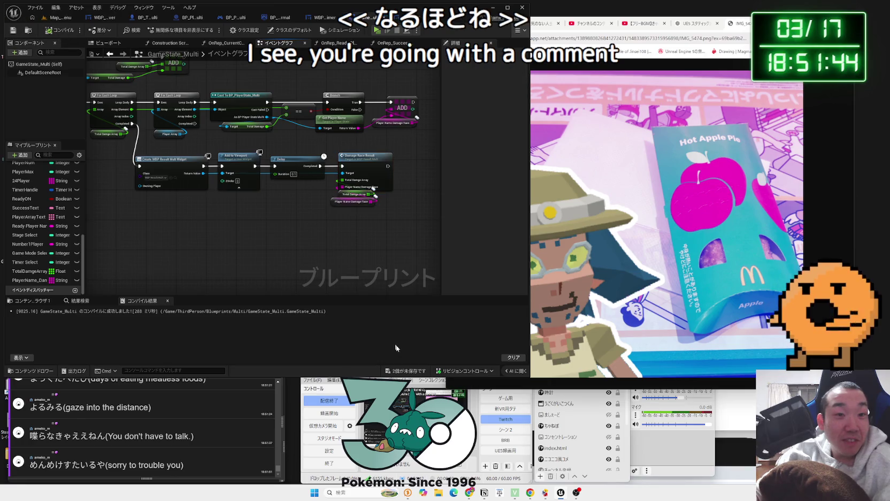
left_click(410, 370)
left_click(492, 328)
Move the Create Widget through Damage Race Result group below the loops and save all assets.
scroll(324, 243, "up", 3)
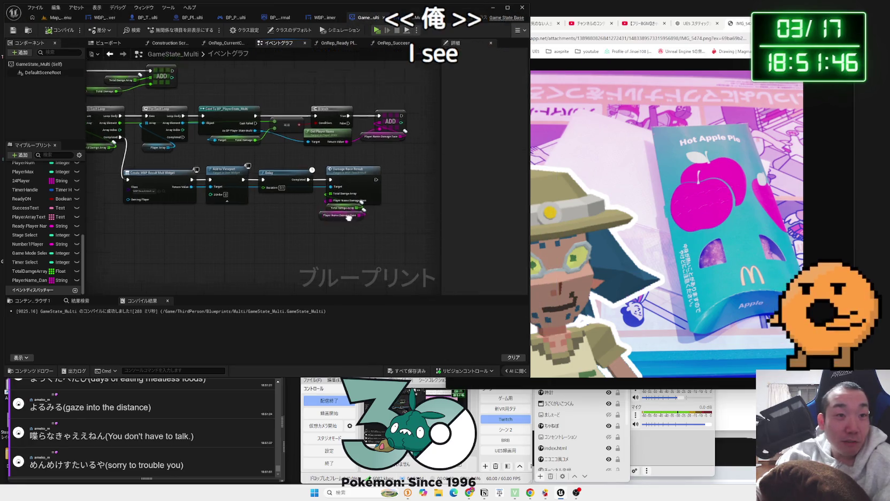
left_click_drag(191, 164, 359, 180)
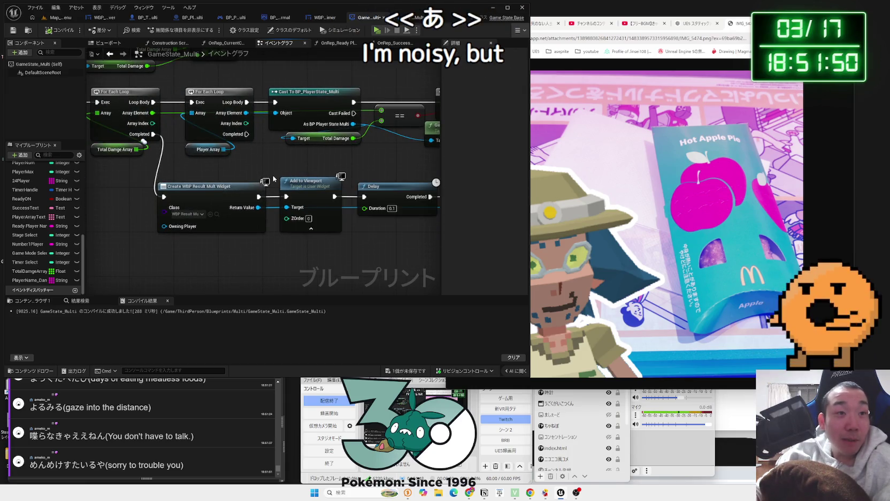
scroll(278, 243, "down", 1)
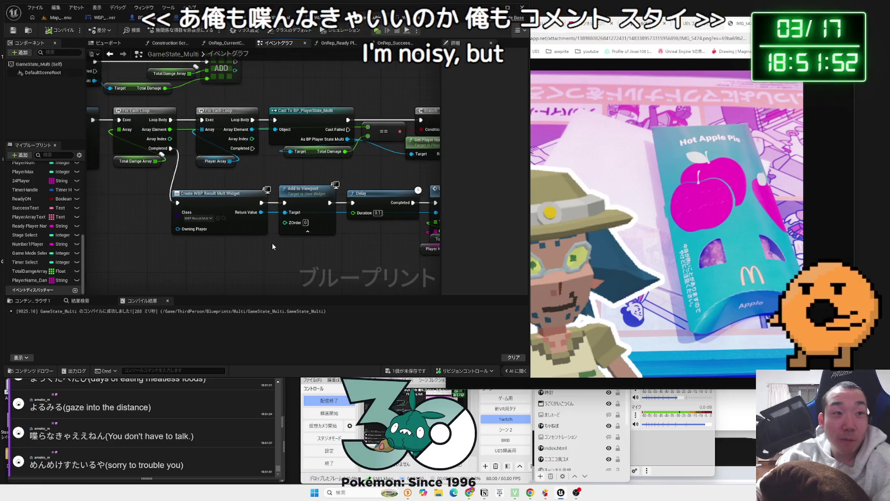
mouse_move(212, 182)
left_mouse_down()
mouse_move(434, 270)
mouse_move(379, 274)
left_mouse_up()
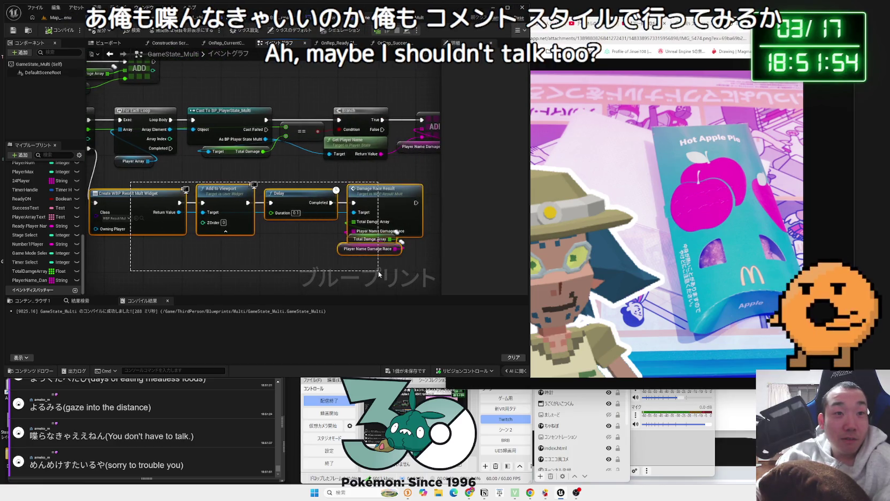
mouse_move(179, 205)
left_mouse_down()
mouse_move(316, 256)
mouse_move(185, 165)
left_mouse_up()
scroll(316, 255, "down", 1)
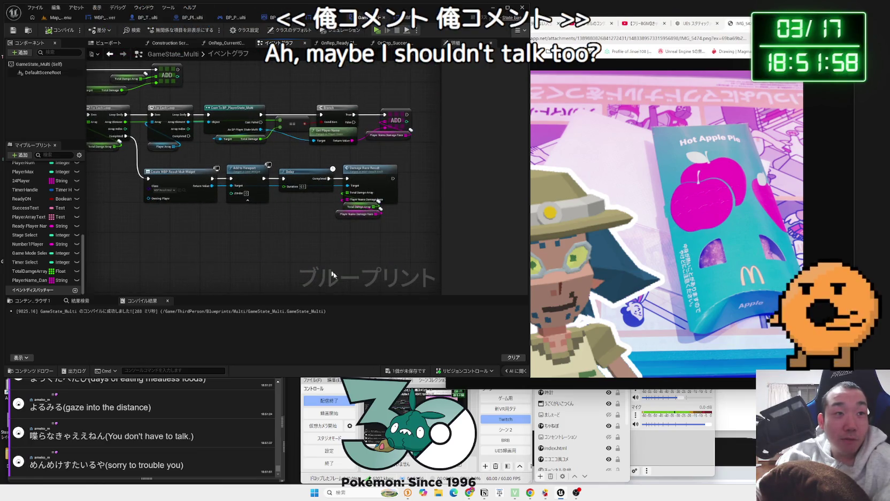
left_click(411, 369)
key("Return")
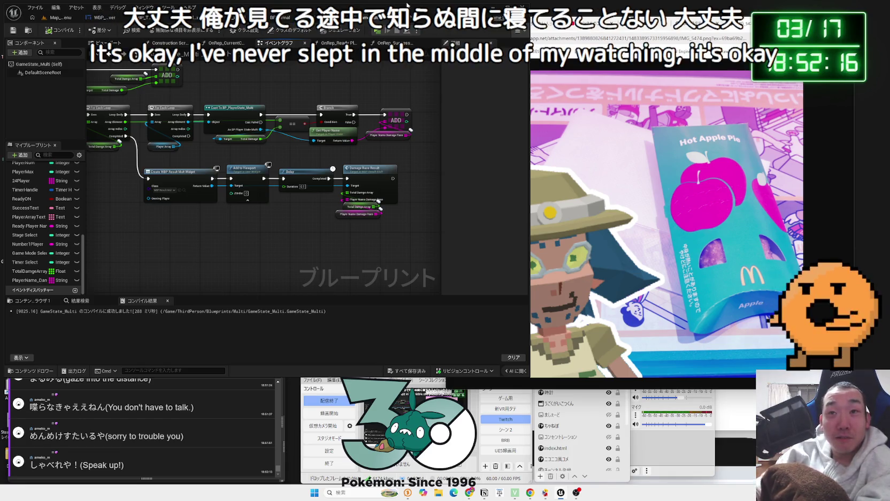
left_click(747, 27)
Play the next suggested background music video on YouTube.
left_click(748, 27)
left_click(747, 27)
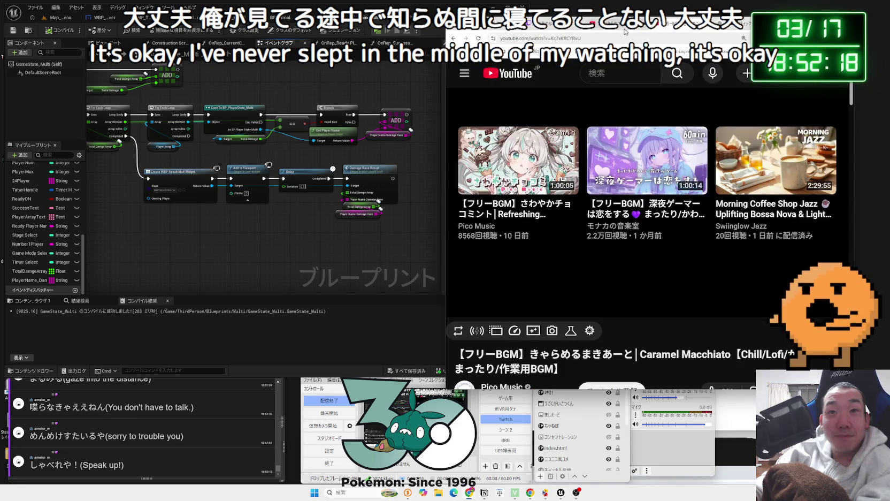
left_click(617, 161)
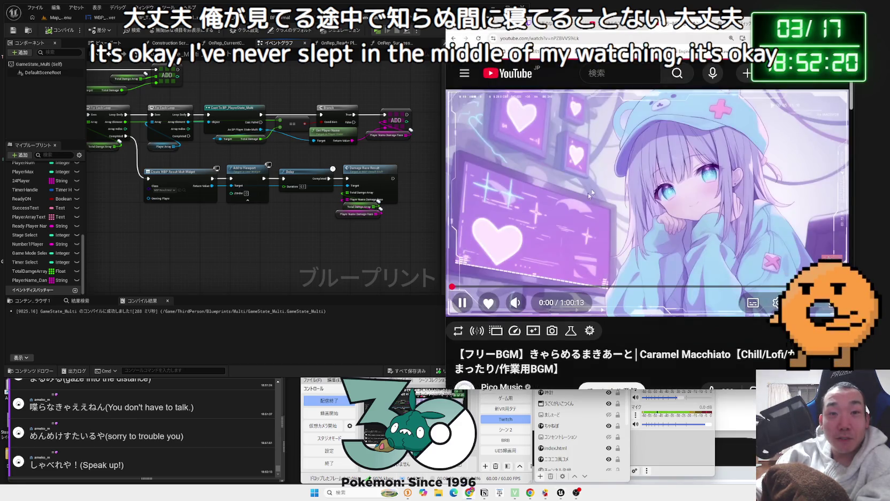
Return to the WBP_Result_Multi widget graph in Unreal, passing the ChatGPT window.
key("alt+Tab")
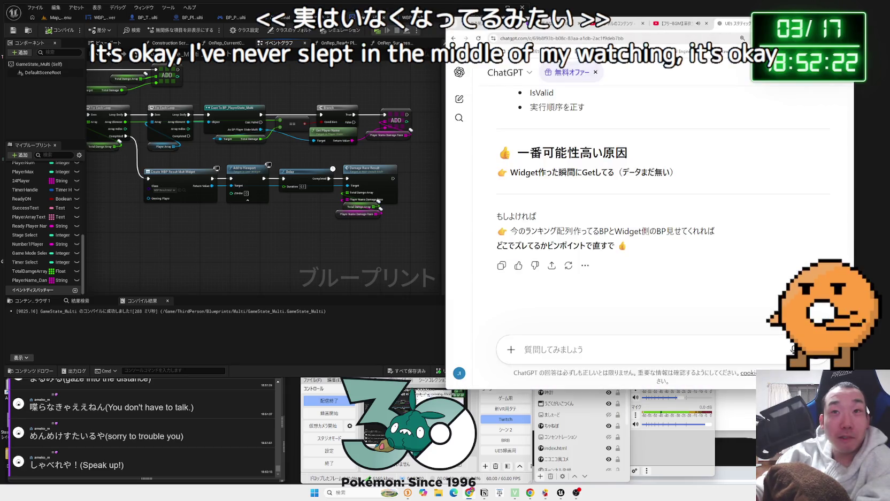
left_click(446, 227)
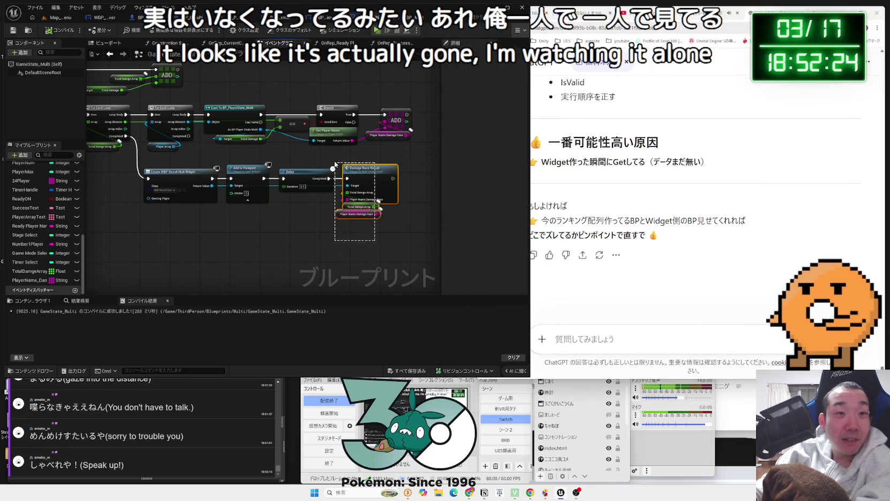
left_click(423, 18)
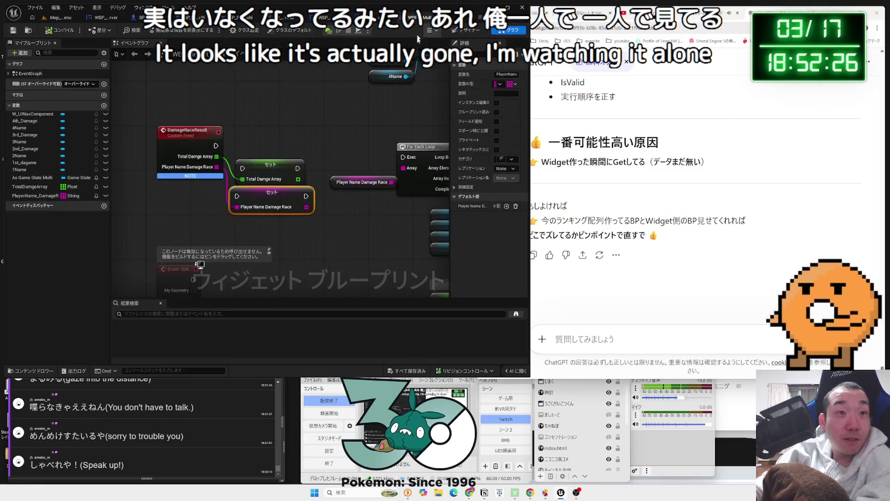
Delete both Set nodes and wire Total Damage Array and Player Name Damage Race into the loops' Array pins.
key("Delete")
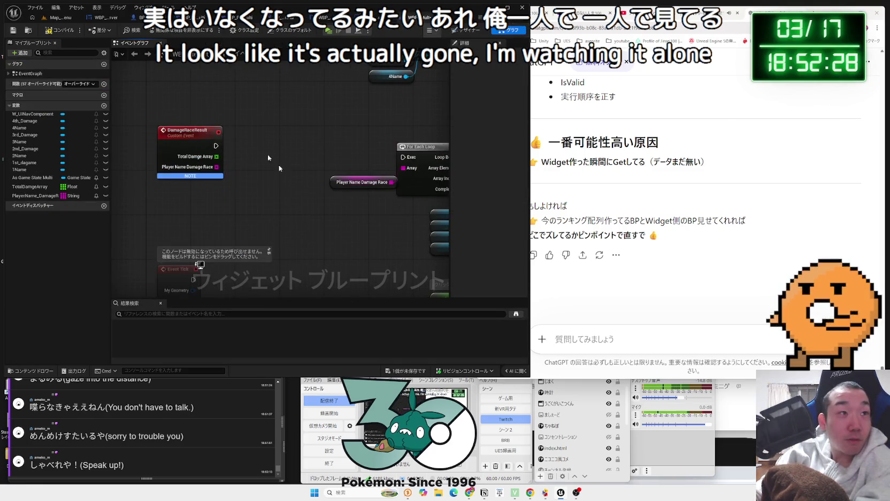
left_click_drag(188, 136, 205, 150)
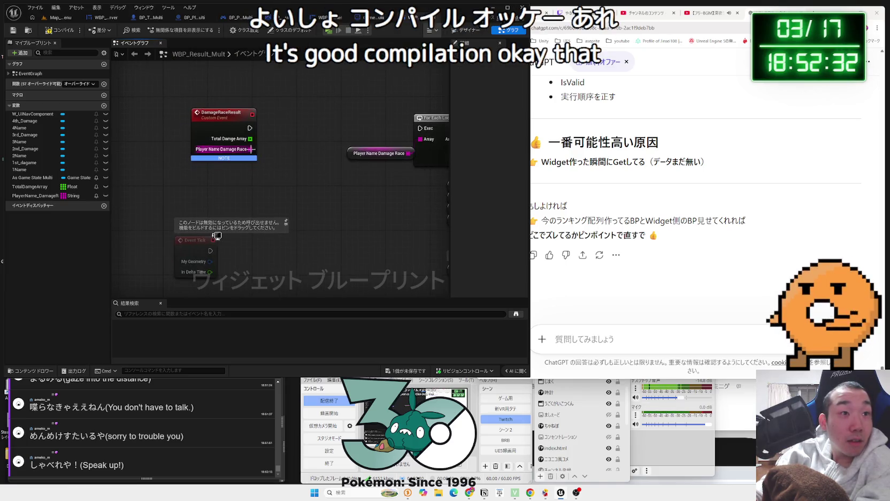
mouse_move(192, 199)
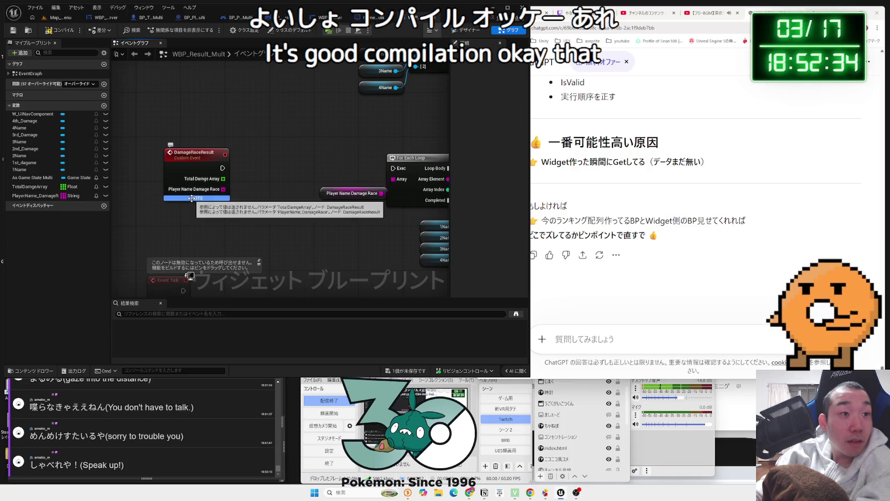
left_click(191, 199)
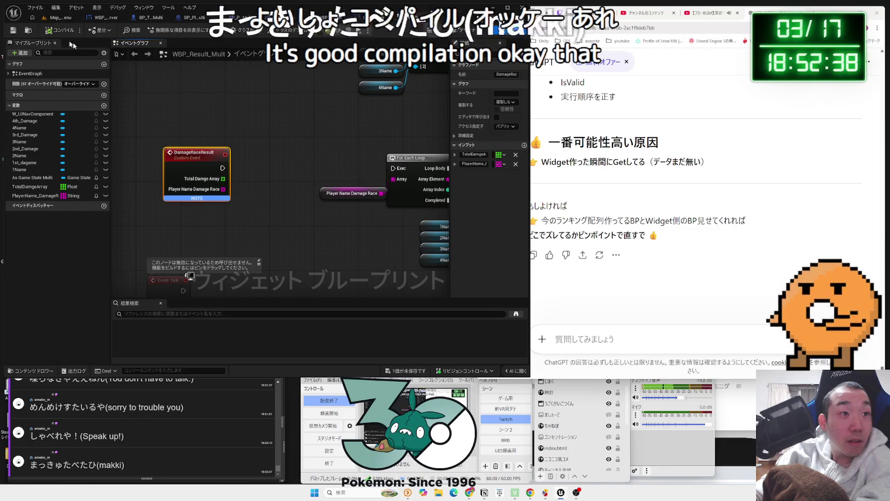
scroll(259, 191, "down", 2)
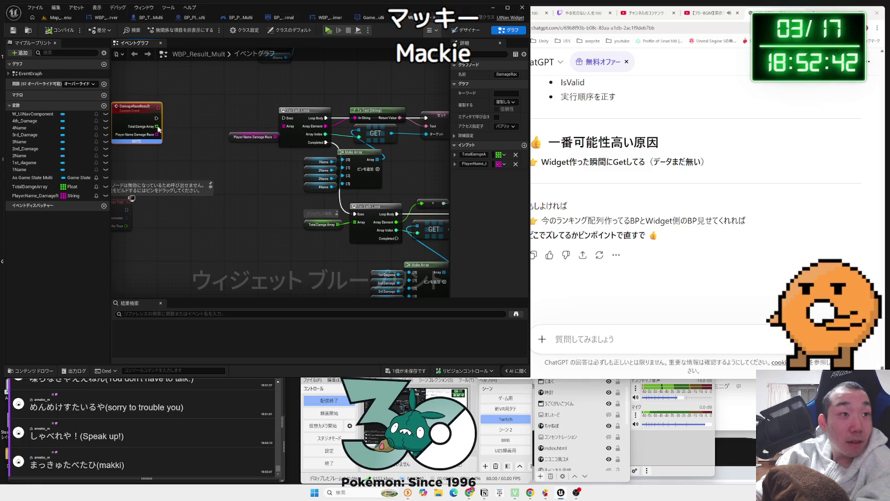
left_click_drag(309, 227, 354, 222)
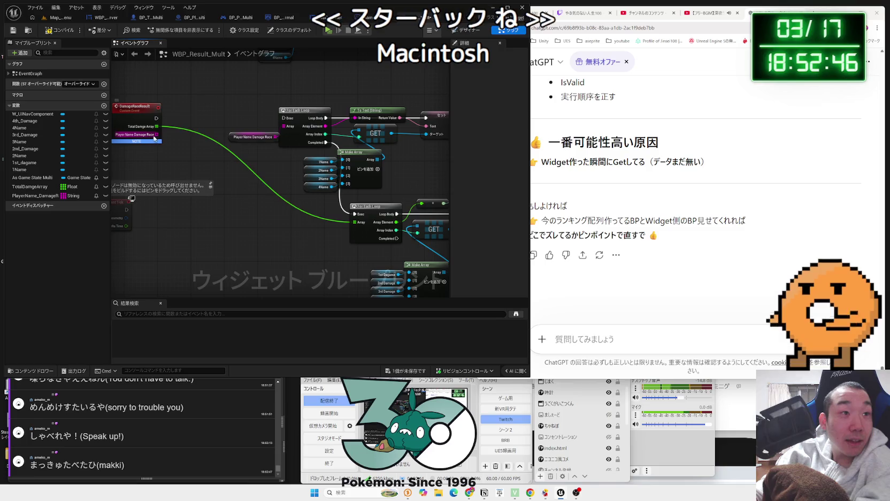
left_click_drag(274, 126, 282, 126)
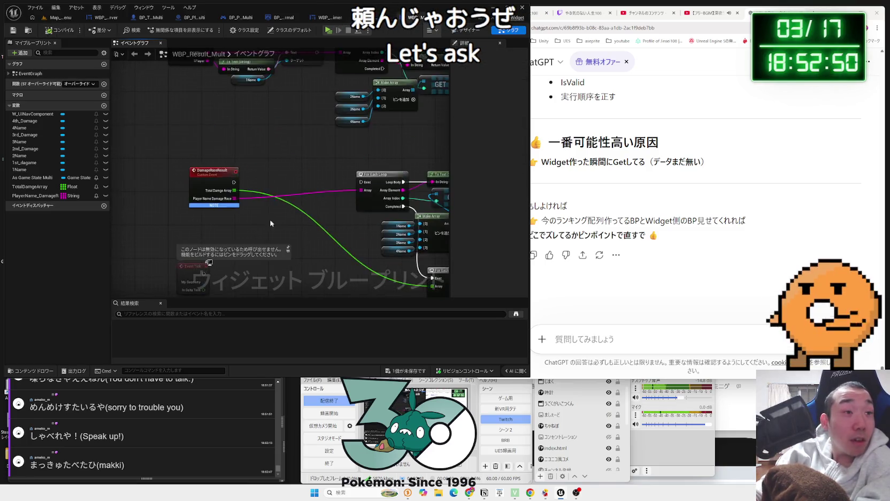
scroll(348, 117, "up", 2)
left_click(369, 17)
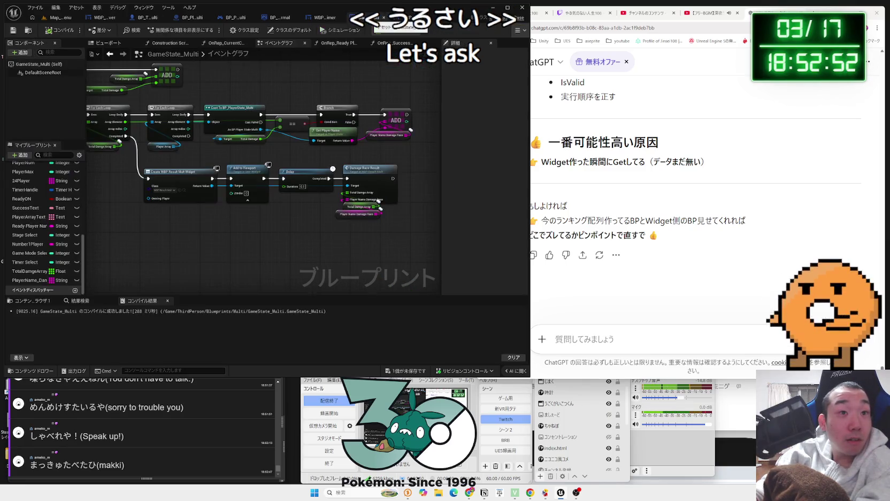
Inspect DamageRaceResult's inputs in Details: TotalDamageArray (Float) and PlayerName_DamageRace (String).
scroll(261, 216, "up", 2)
mouse_move(262, 216)
left_mouse_down()
mouse_move(336, 214)
mouse_move(291, 217)
mouse_move(327, 234)
mouse_move(268, 216)
left_mouse_up()
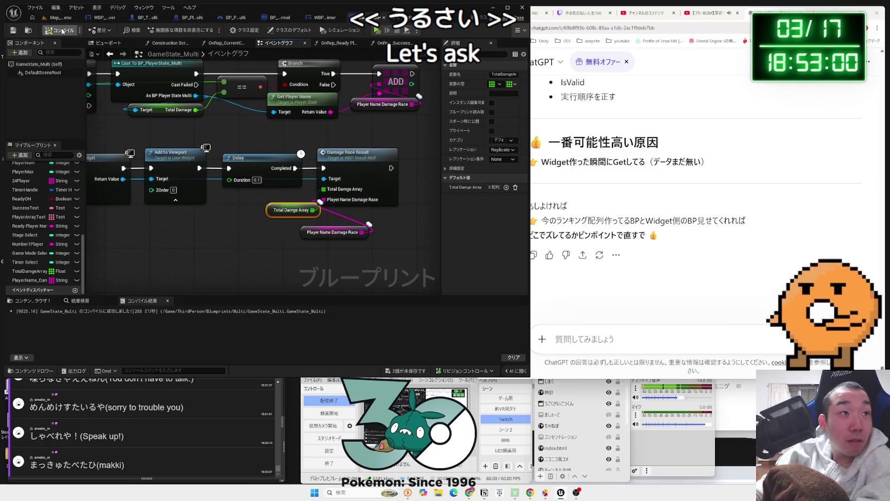
left_click(369, 18)
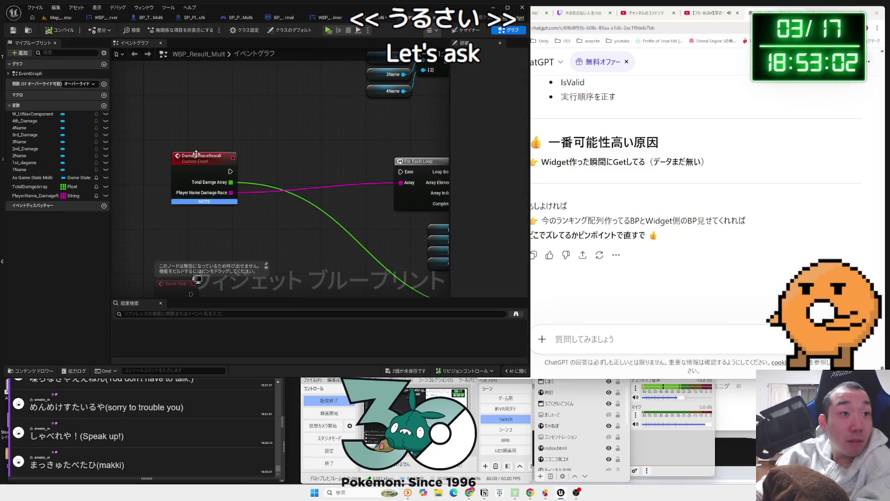
left_click(197, 154)
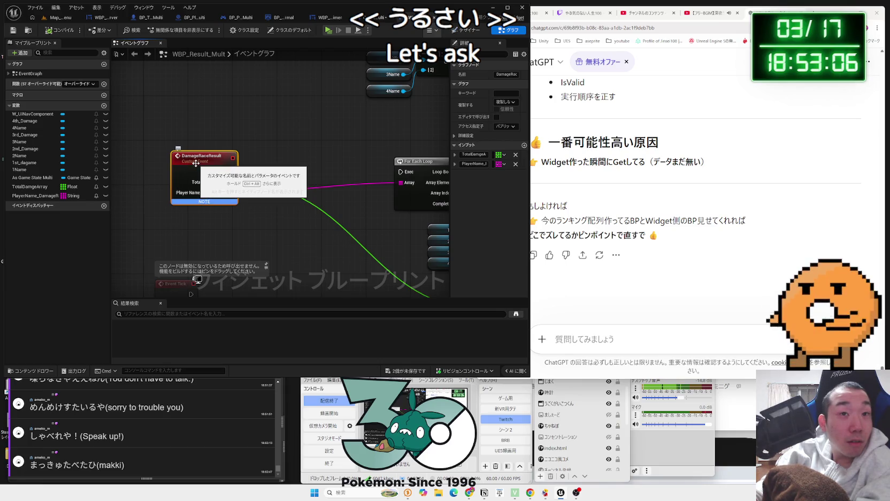
left_click_drag(444, 143, 337, 142)
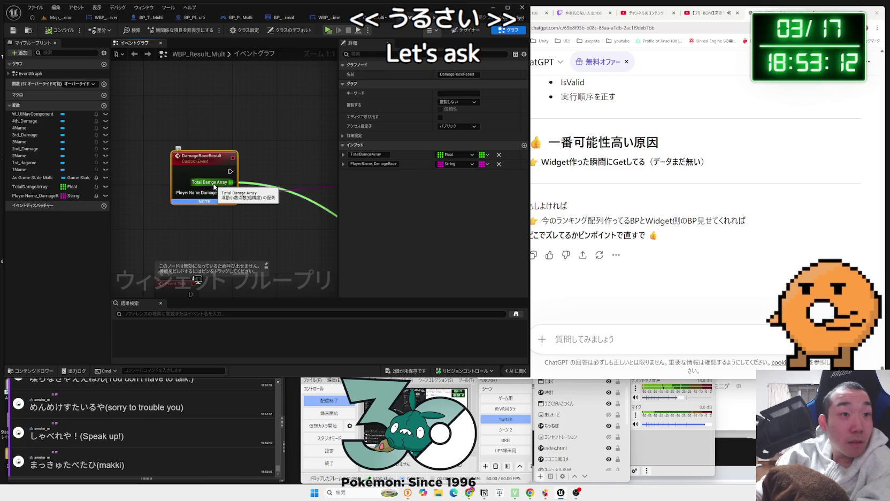
left_click(187, 194)
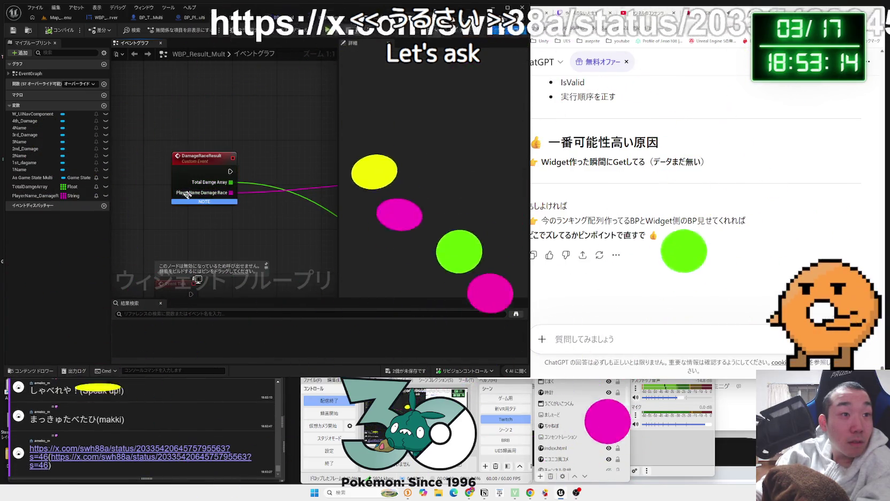
View the X post's first image full-size, then close it.
left_click(99, 447)
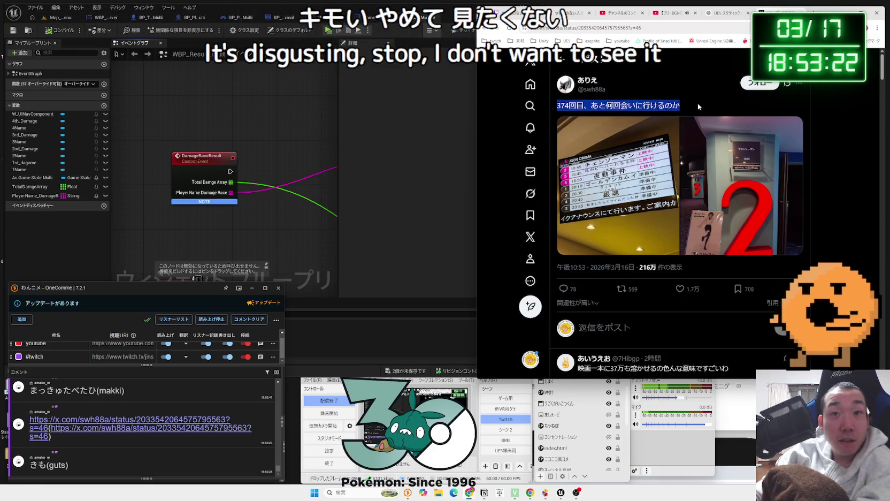
left_click(646, 146)
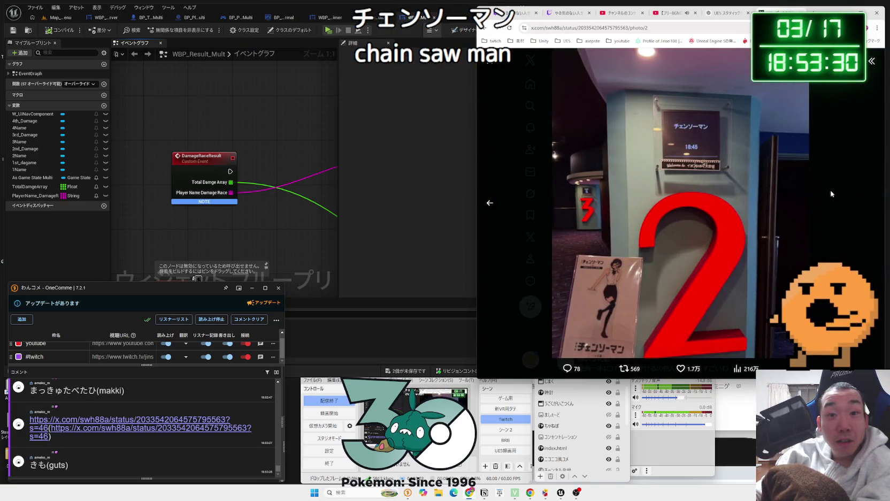
left_click(831, 194)
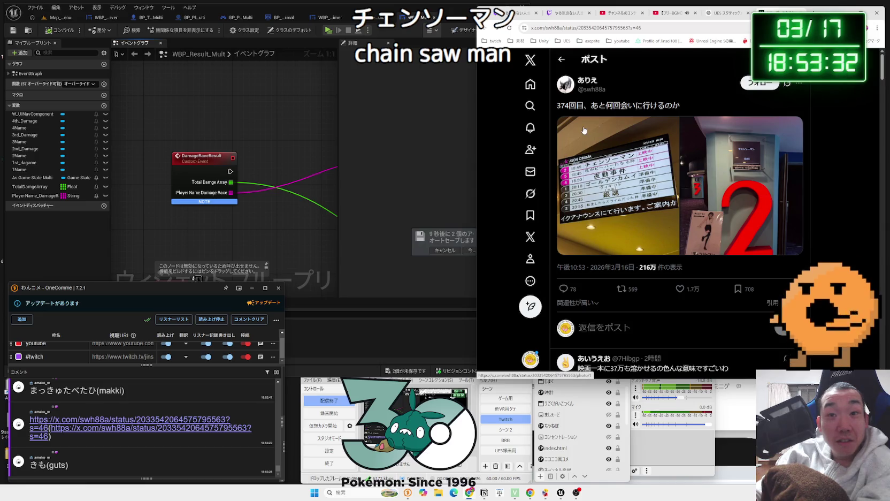
scroll(586, 141, "down", 1)
scroll(587, 142, "down", 1)
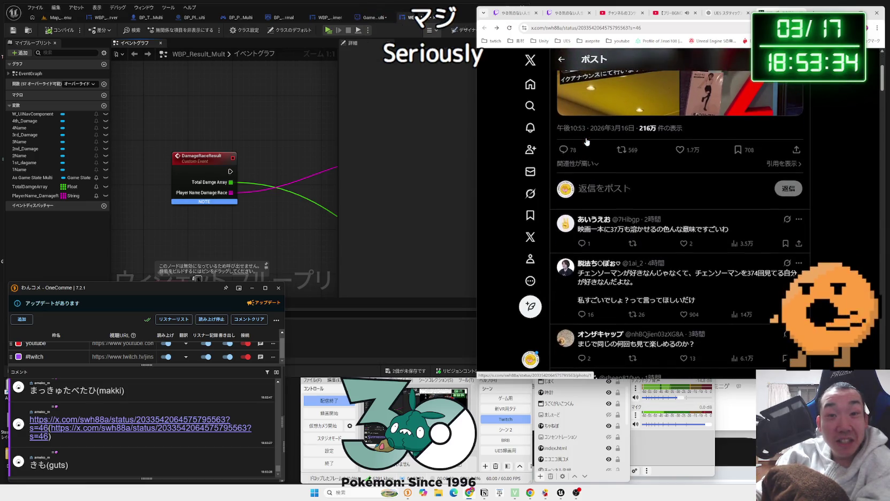
Read through the X post's replies and caption, selecting their text.
left_click_drag(648, 235, 730, 232)
left_click_drag(605, 229, 716, 232)
left_click(716, 232)
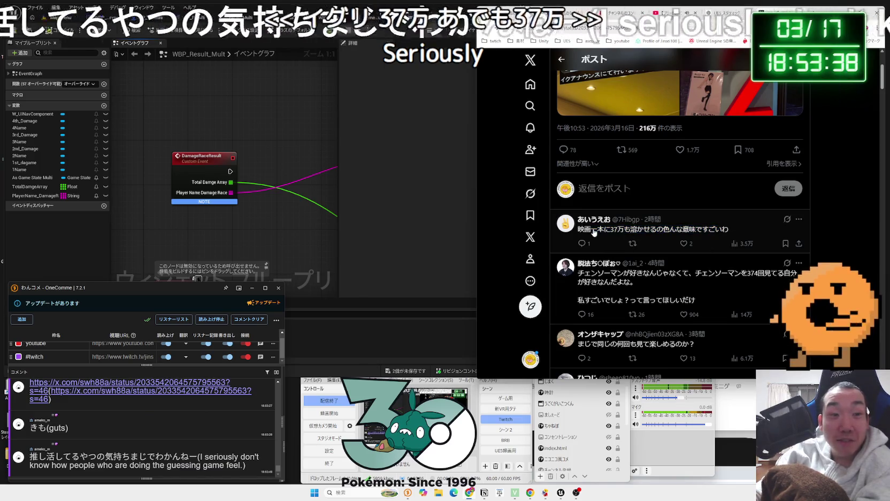
scroll(594, 231, "down", 1)
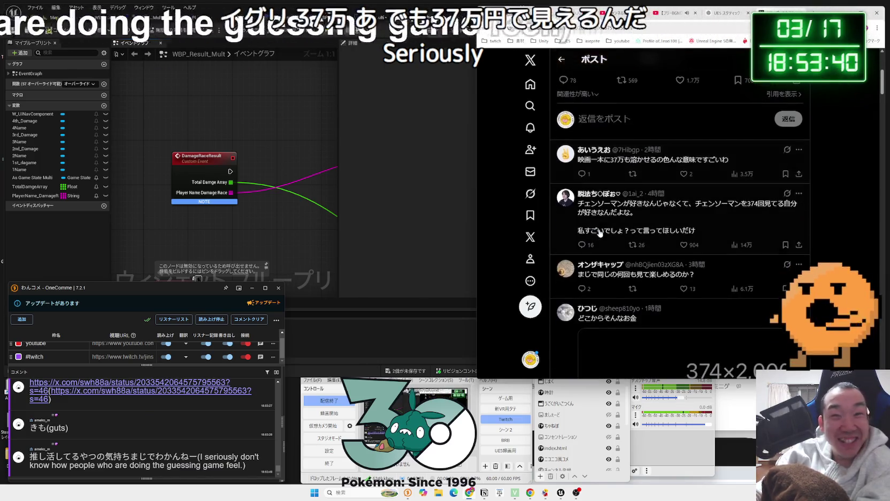
left_click_drag(583, 203, 683, 233)
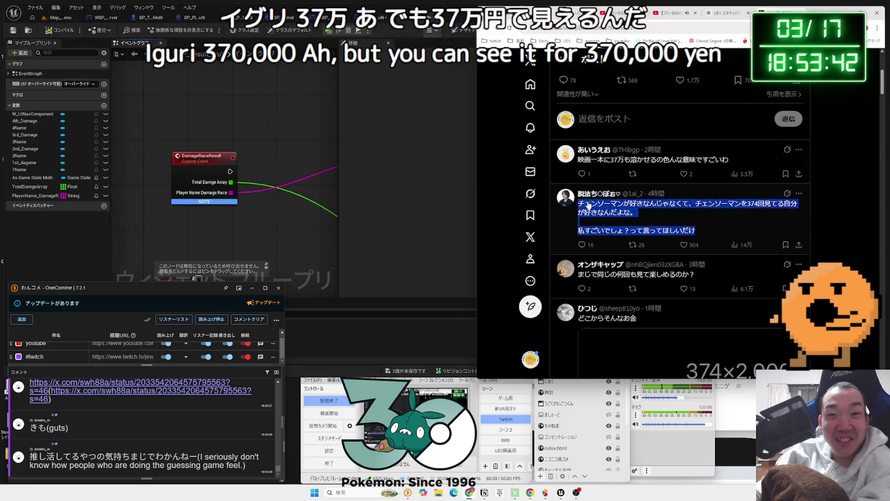
left_click(663, 230)
scroll(662, 227, "down", 6)
scroll(661, 225, "up", 9)
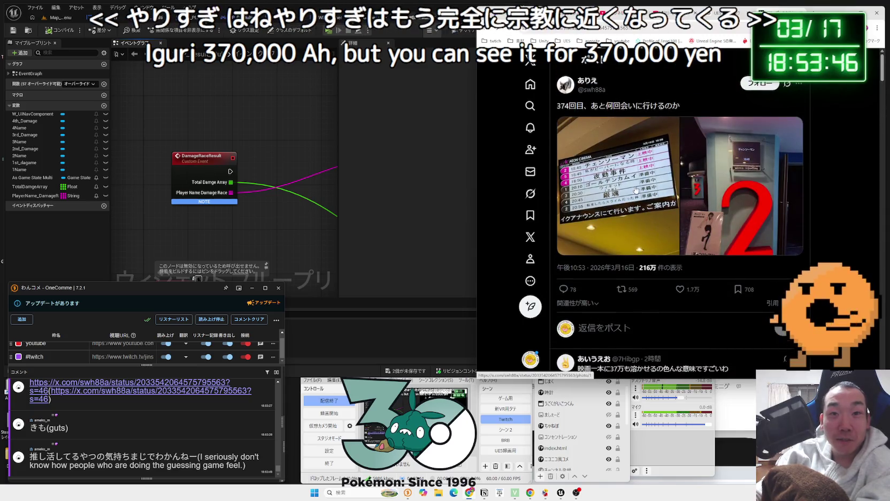
left_click_drag(557, 105, 672, 106)
Connect DamageRaceResult's execution pin to the For Each Loop.
left_click(398, 192)
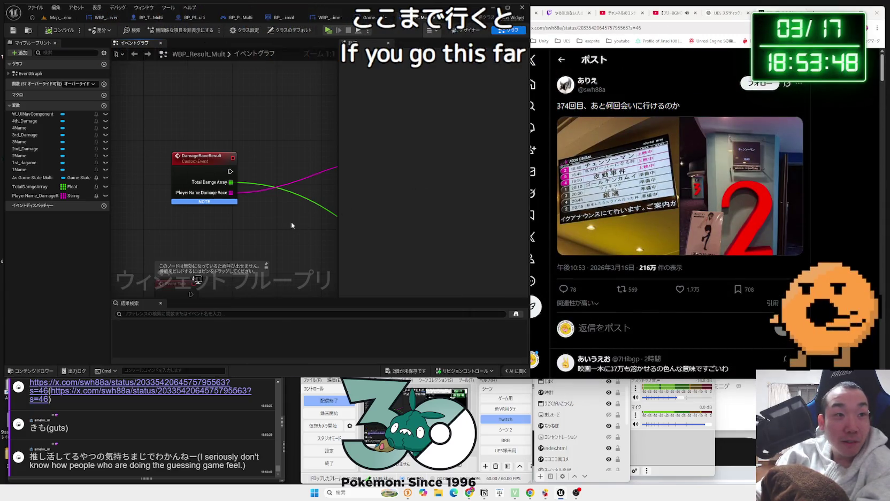
scroll(229, 221, "down", 2)
mouse_move(183, 181)
left_mouse_down()
mouse_move(321, 185)
mouse_move(311, 182)
left_mouse_up()
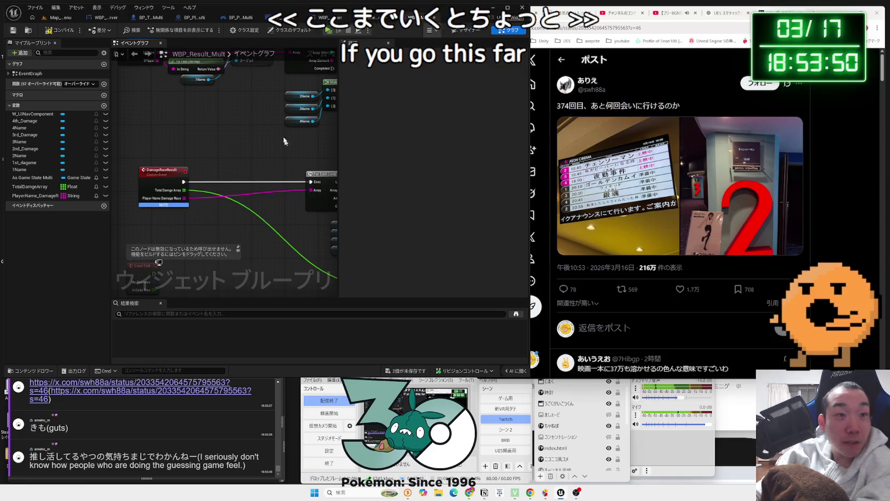
Run a multiplayer Play test, then exit and close the preview windows.
left_click(329, 31)
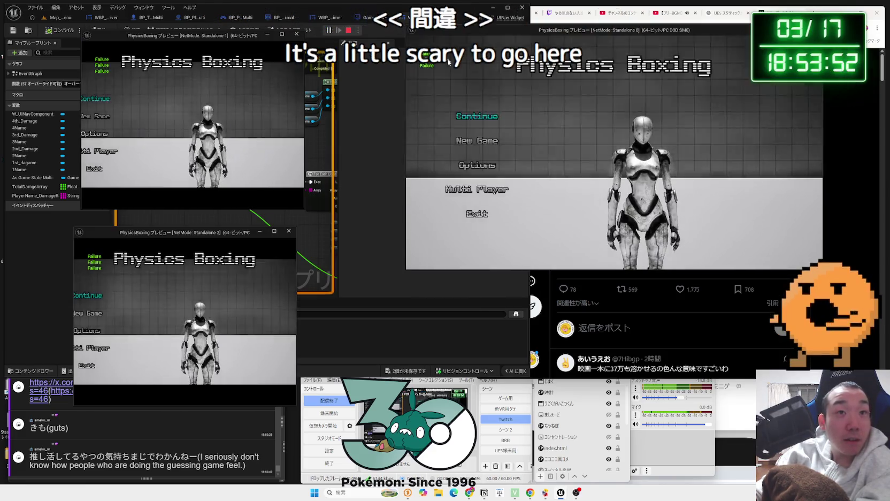
left_click(533, 214)
left_click(644, 170)
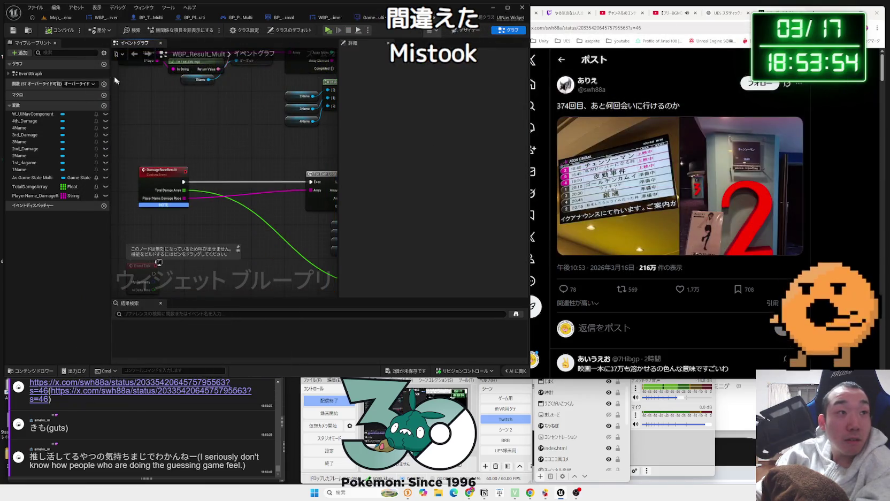
scroll(144, 161, "up", 2)
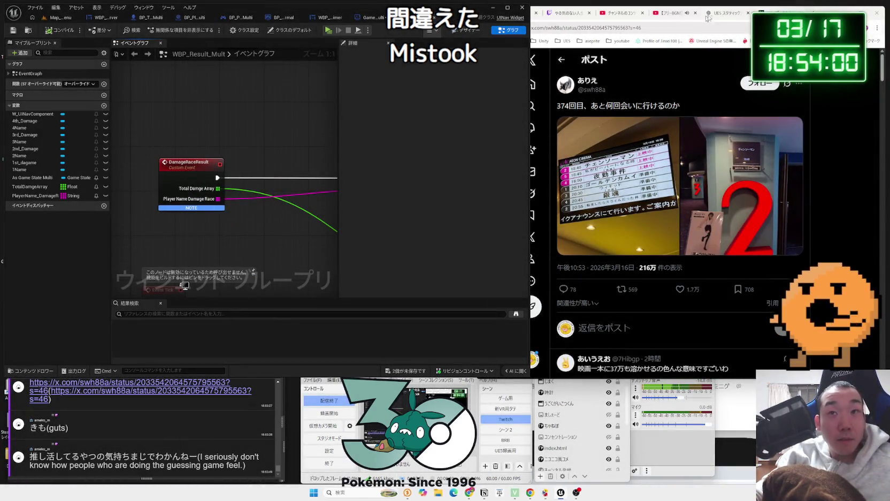
left_click(736, 16)
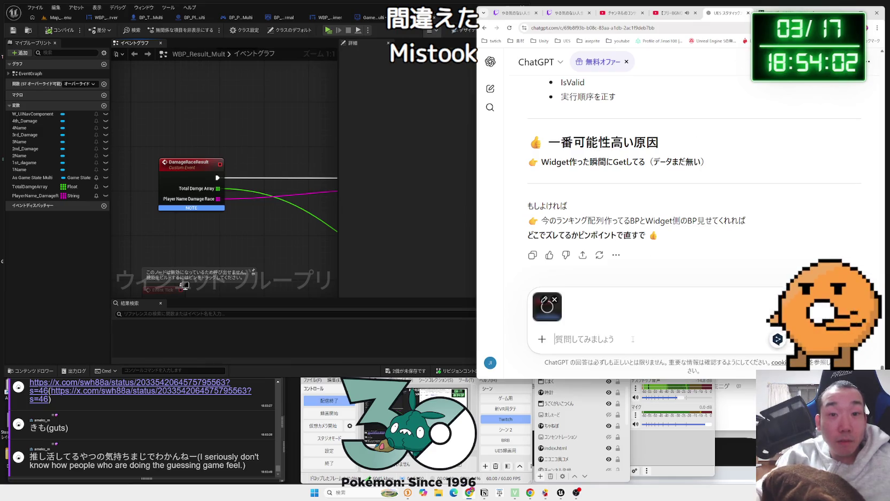
Ask ChatGPT what the NOTE label on DamageRaceResult means and read that it's only a comment.
type("このれ")
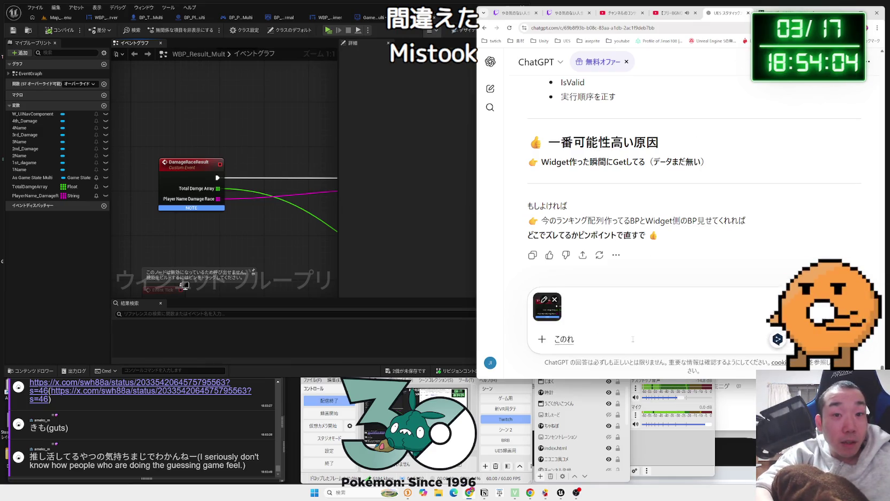
type("ote")
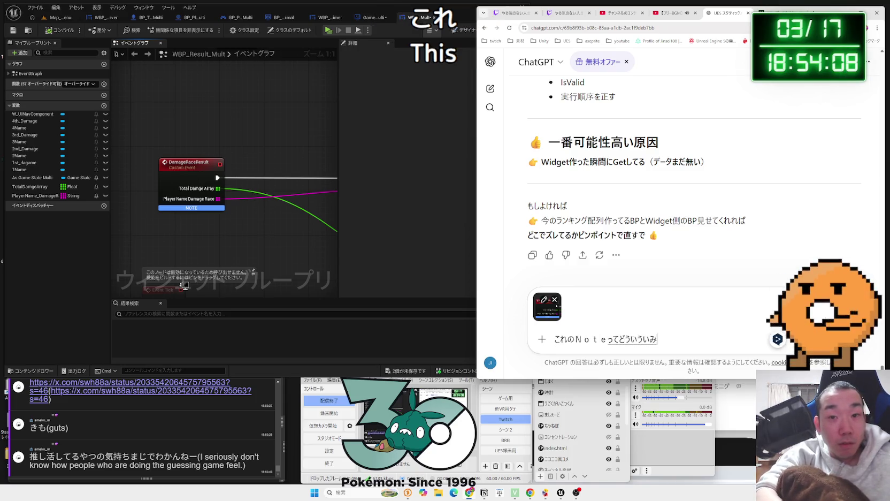
key("Return")
key("Return")
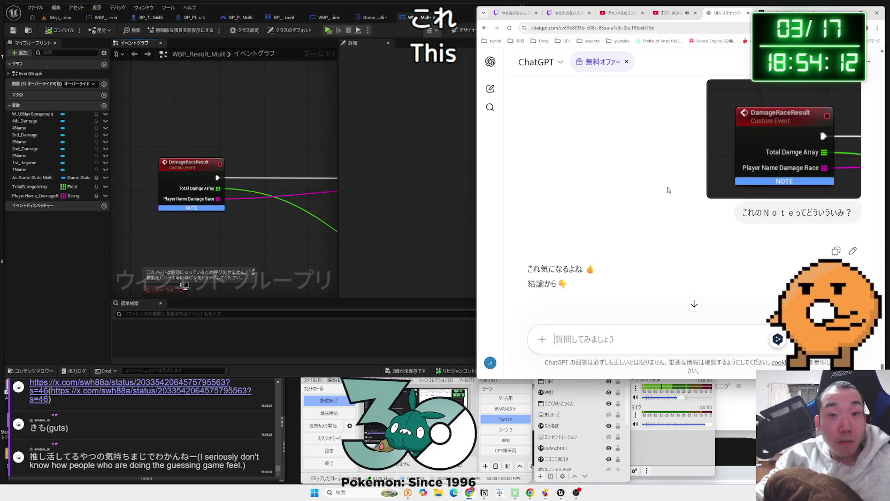
scroll(667, 190, "down", 3)
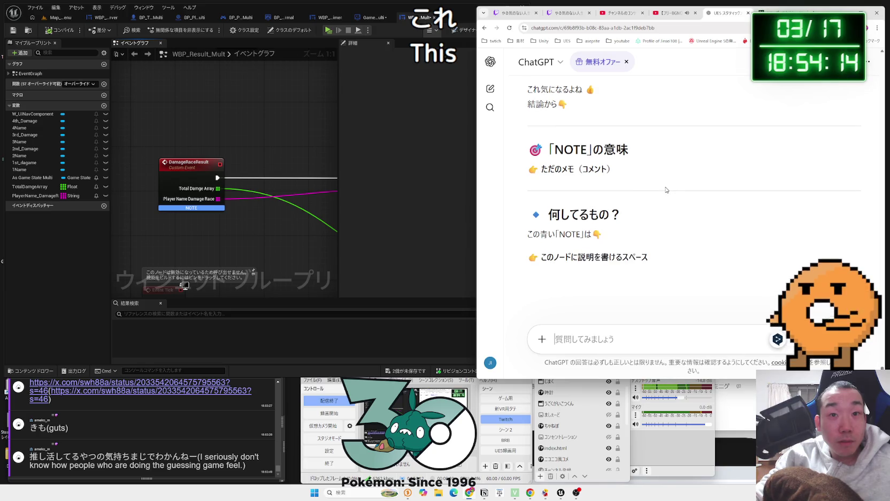
scroll(667, 189, "down", 2)
left_click(191, 207)
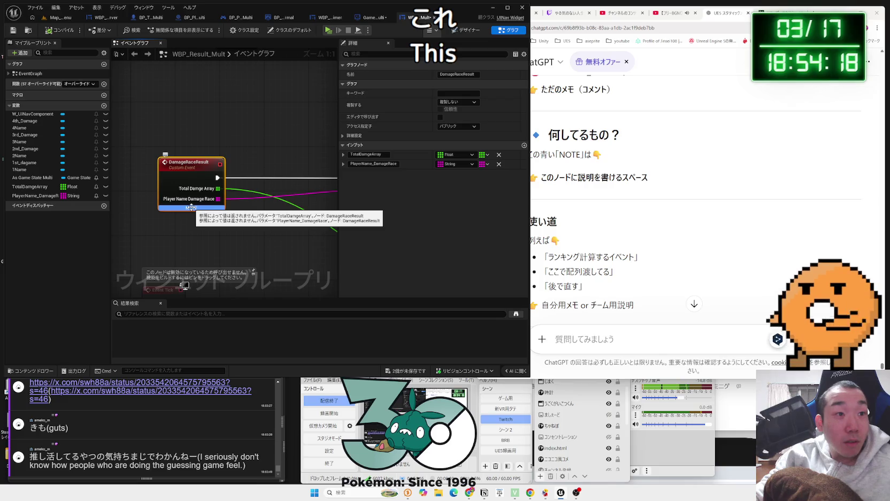
left_click(582, 216)
scroll(589, 214, "down", 5)
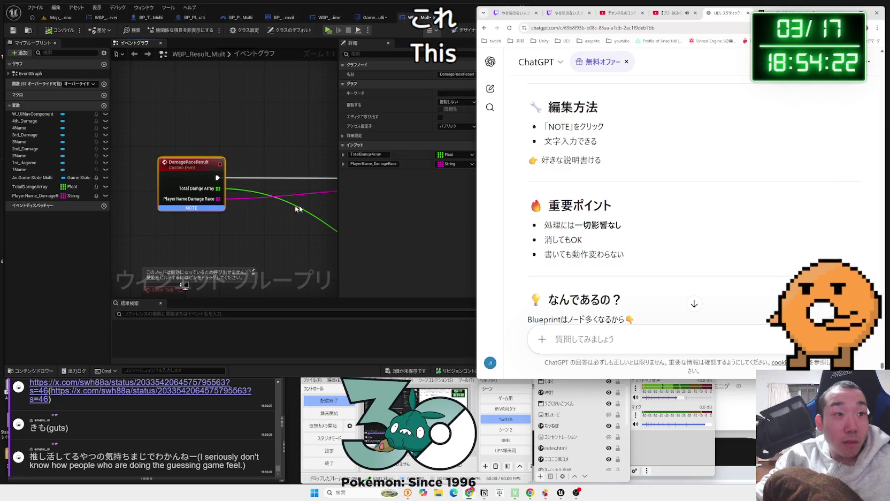
Delete the DamageRaceResult node and undo it, then view the X post's photo full size.
left_click(188, 208)
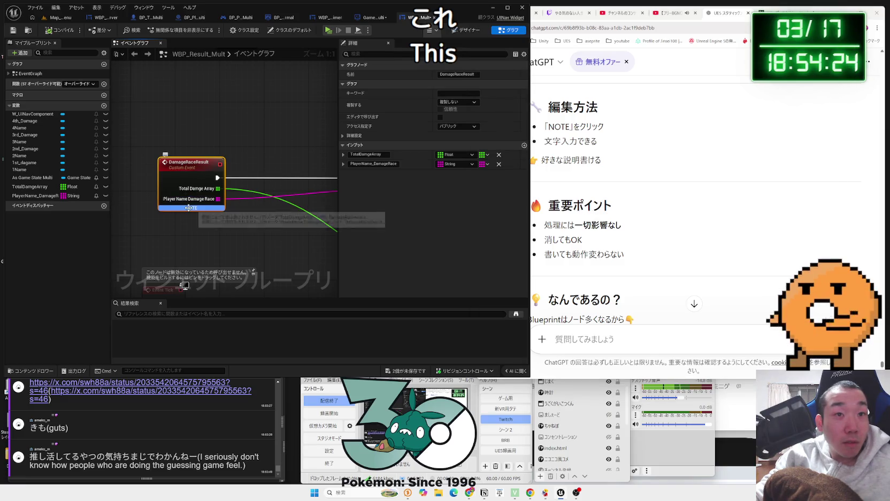
left_click(343, 155)
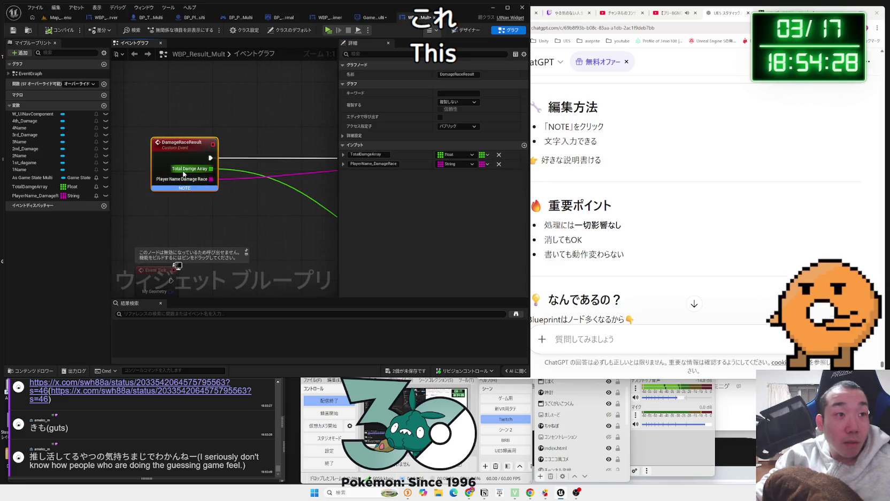
key("Delete")
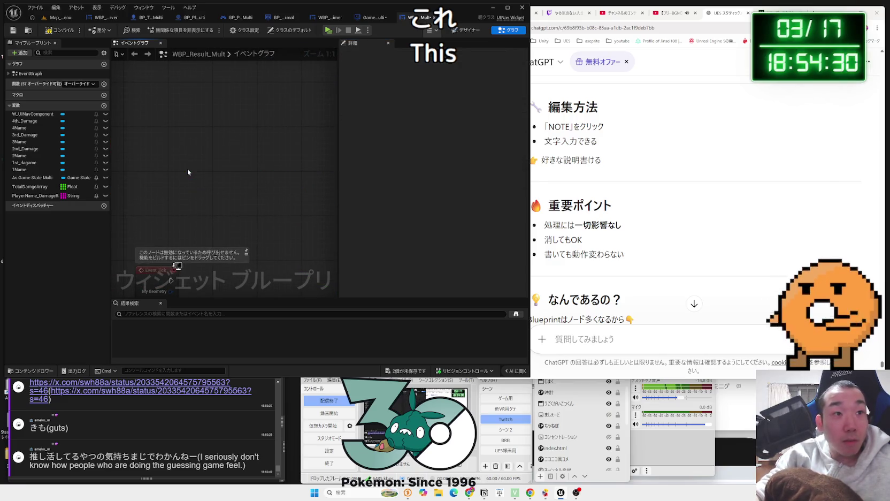
key("ctrl+z")
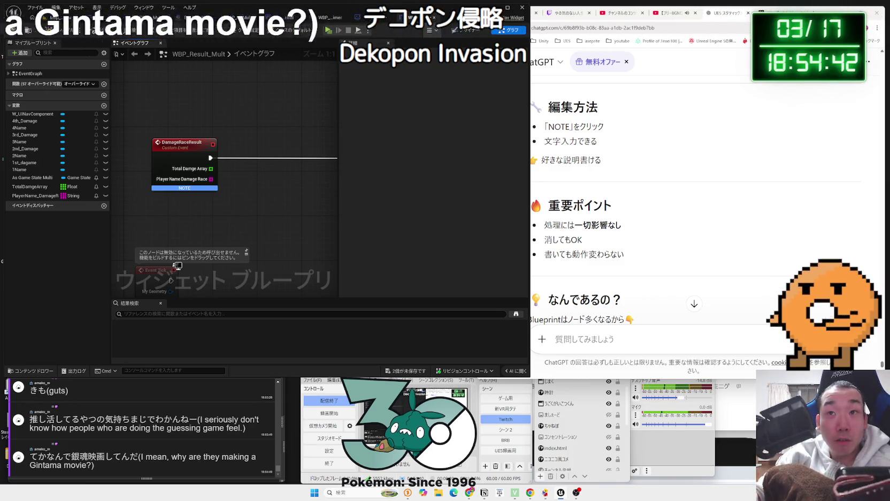
key("alt+Tab")
left_click(635, 167)
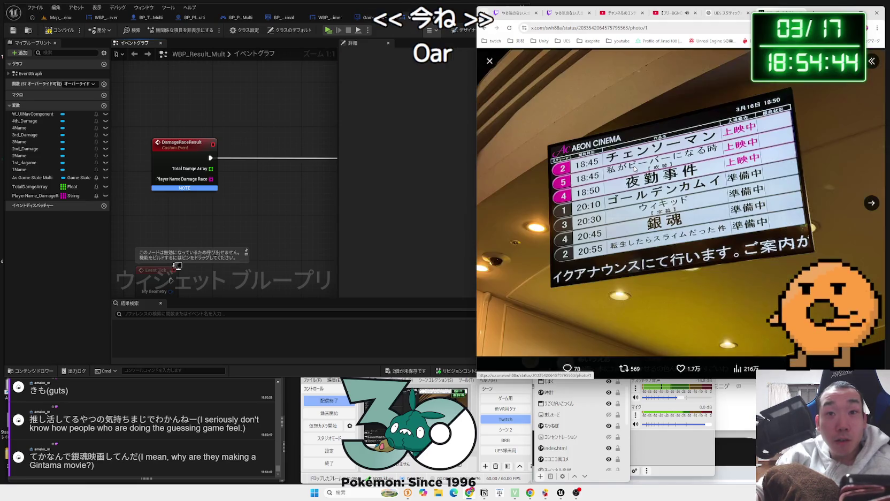
Close the photo and search X for 'ぎんたま', scrolling through the results.
left_click(489, 61)
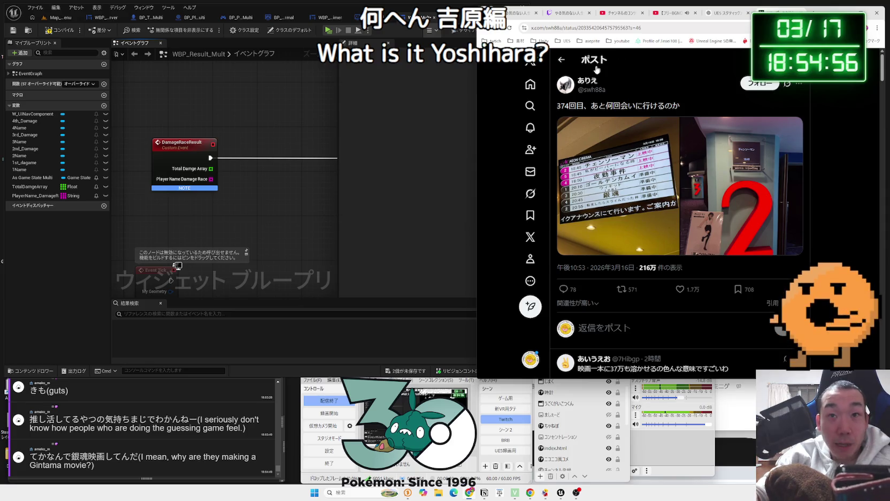
left_click(526, 106)
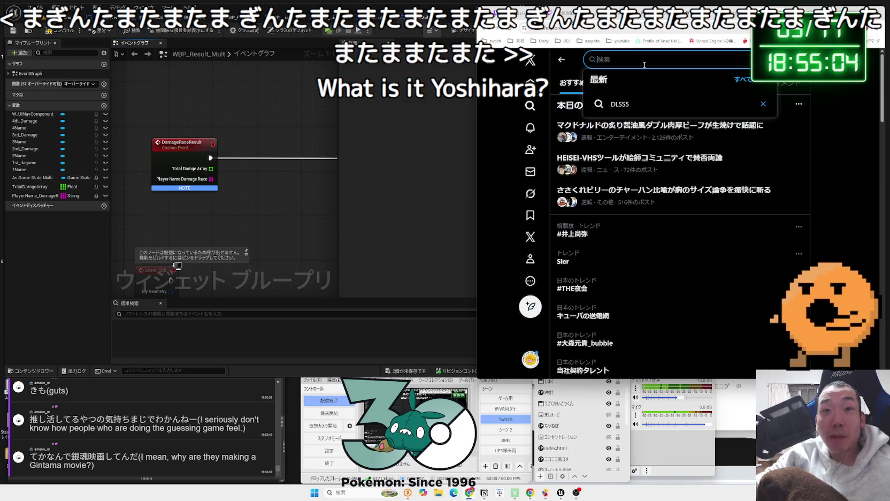
type("ぎんたま")
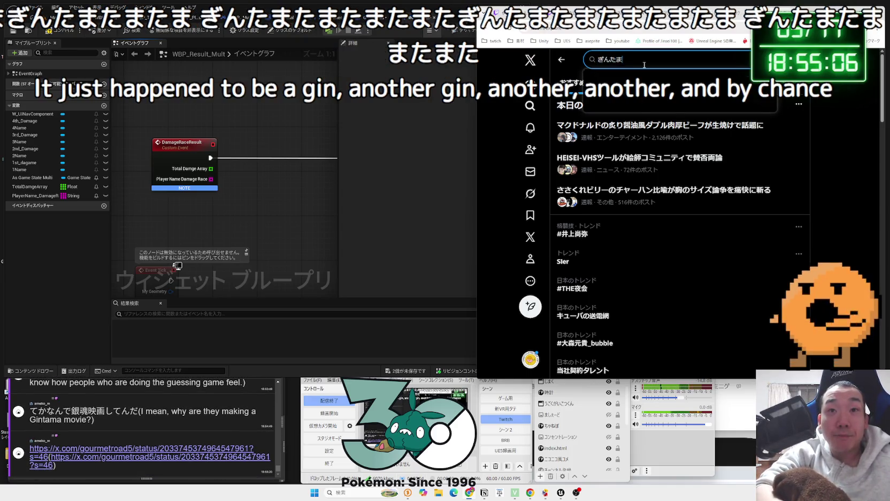
key("Return")
key("Return")
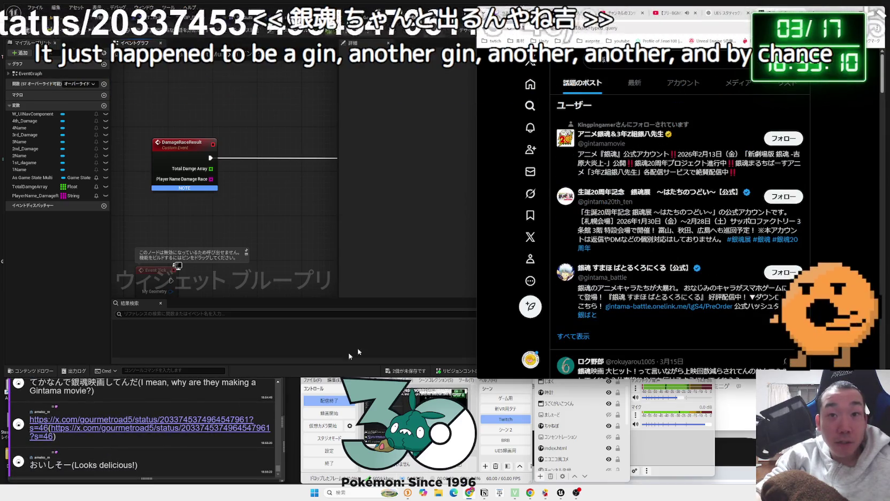
scroll(574, 244, "down", 5)
scroll(575, 244, "down", 3)
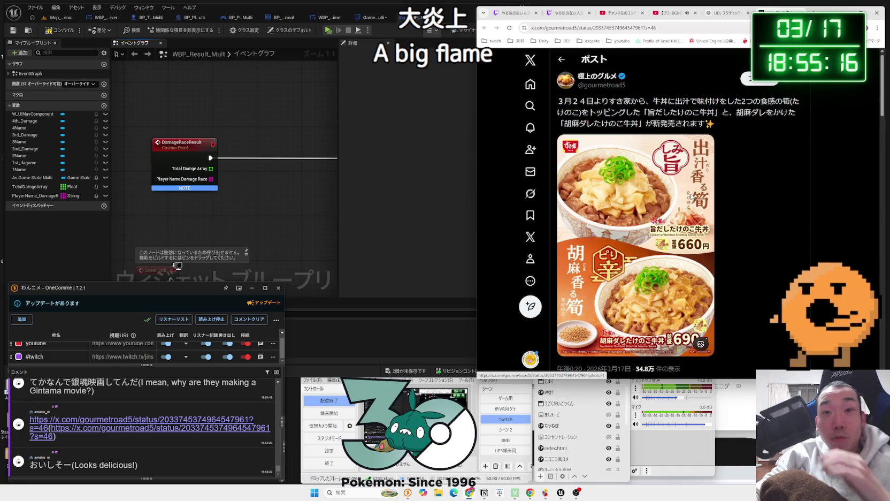
scroll(704, 198, "down", 3)
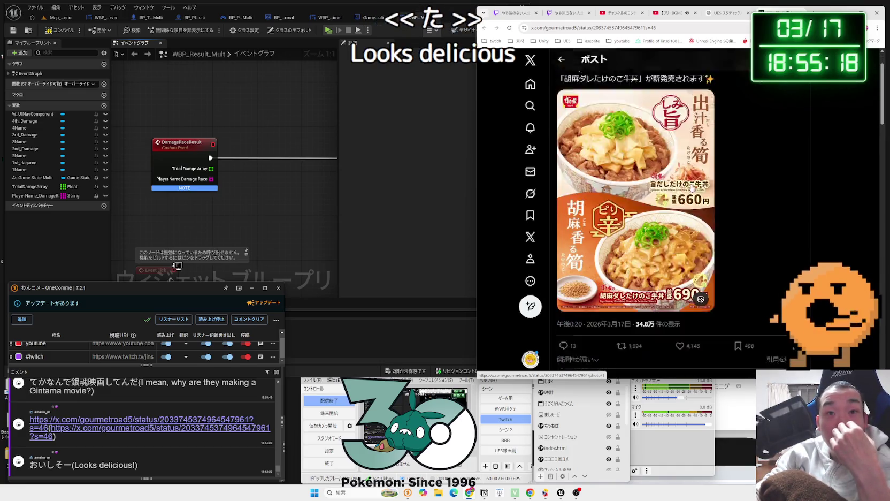
scroll(696, 193, "up", 1)
View the bamboo-shoot gyudon photo full size, then return to DamageRaceResult in Unreal.
left_click(690, 184)
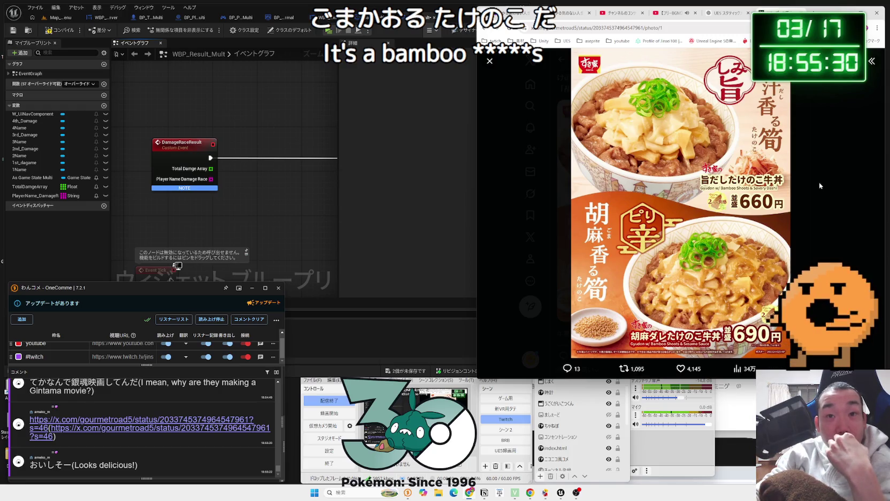
left_click(819, 182)
scroll(712, 179, "down", 6)
scroll(712, 181, "up", 6)
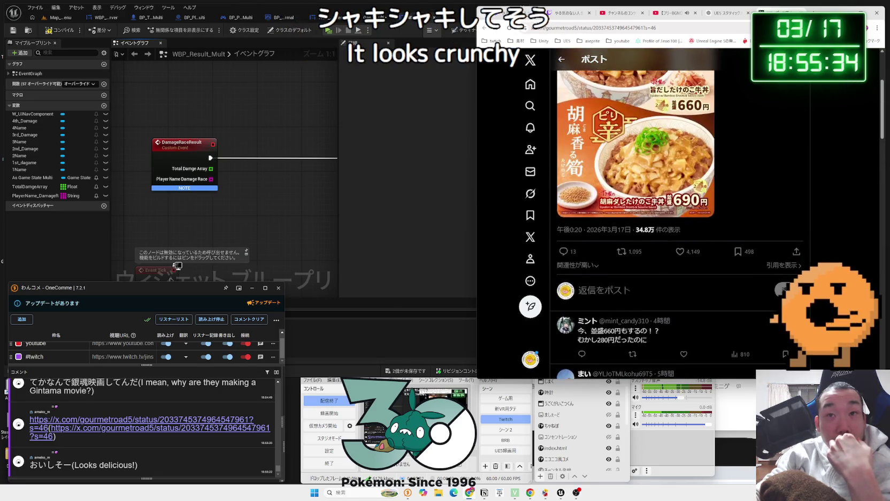
left_click(225, 170)
left_click(191, 175)
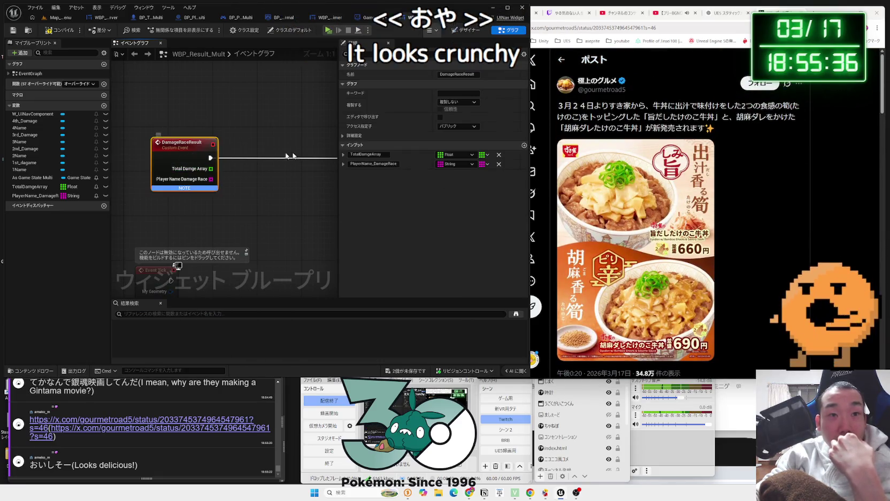
Remove both DamageRaceResult inputs, add two new ones, make the first a Float, and compile.
left_click(499, 155)
left_click(499, 155)
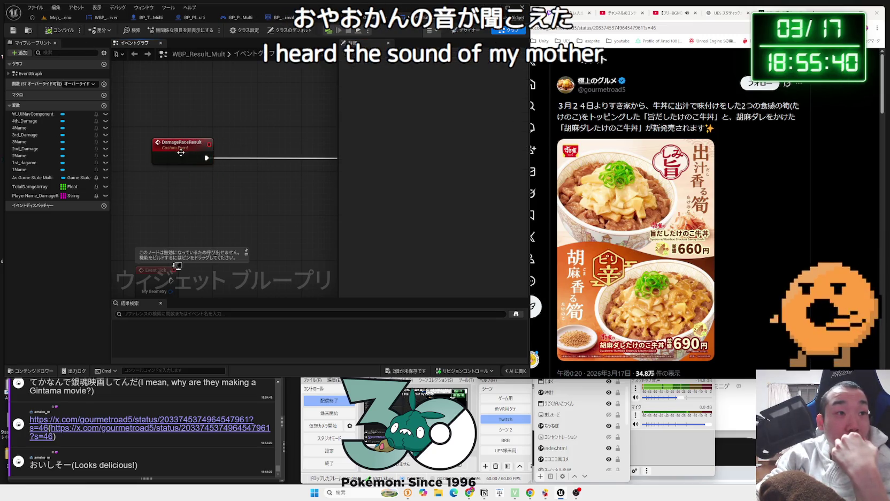
scroll(231, 207, "down", 2)
scroll(227, 206, "up", 2)
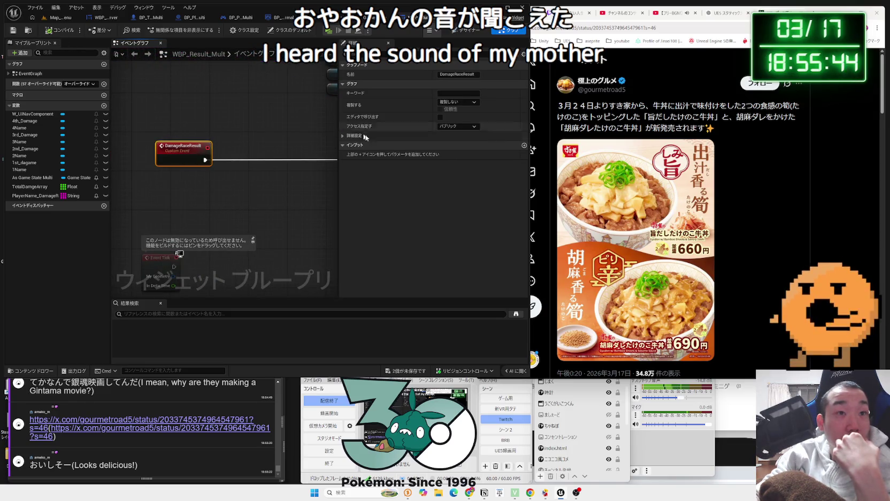
left_click(524, 146)
left_click(465, 154)
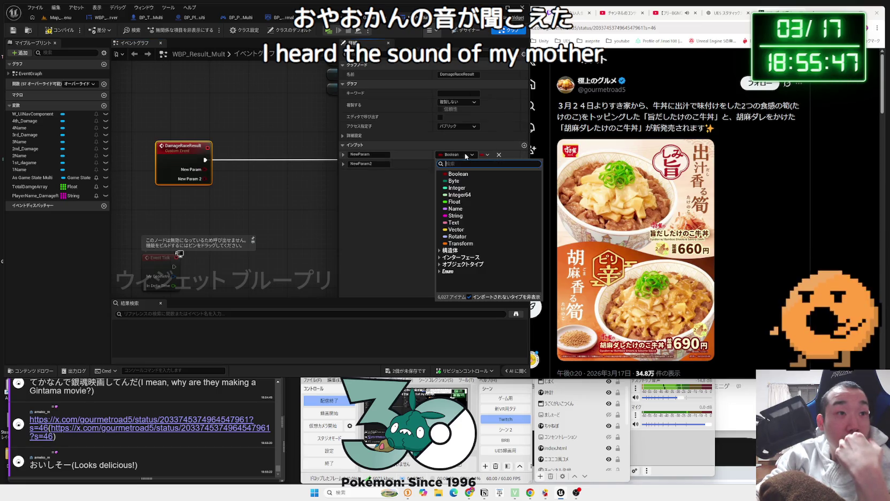
left_click(460, 202)
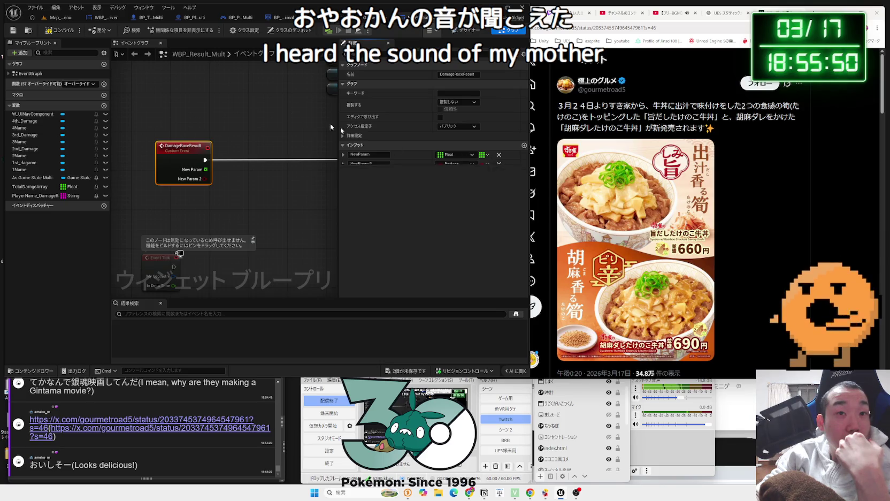
left_click(63, 31)
Make the second new input a String and save the widget blueprint.
left_click(484, 164)
left_click(459, 165)
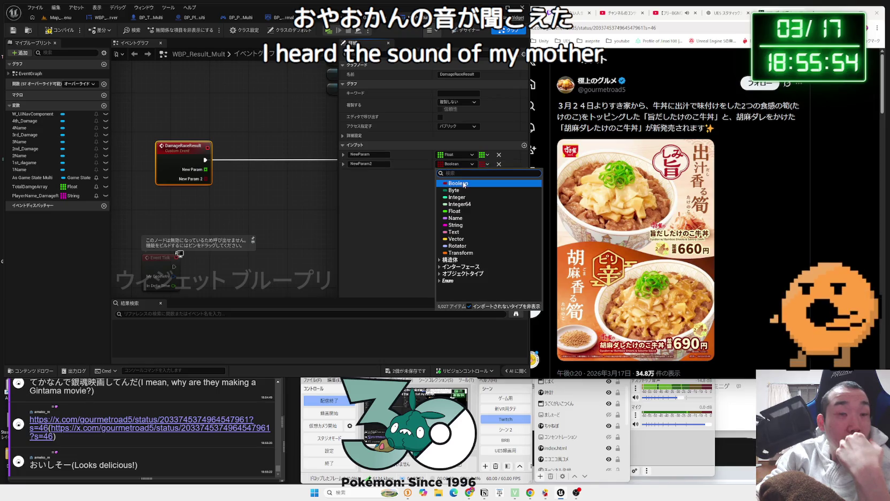
left_click(460, 226)
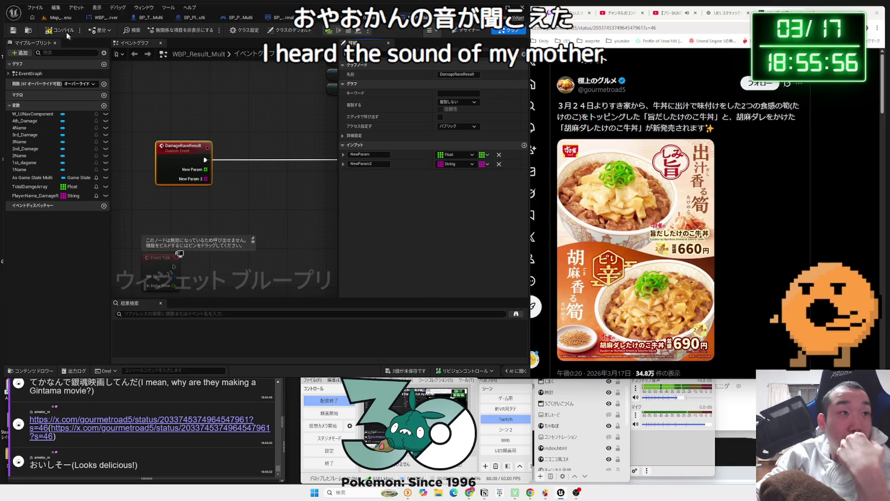
left_click(271, 196)
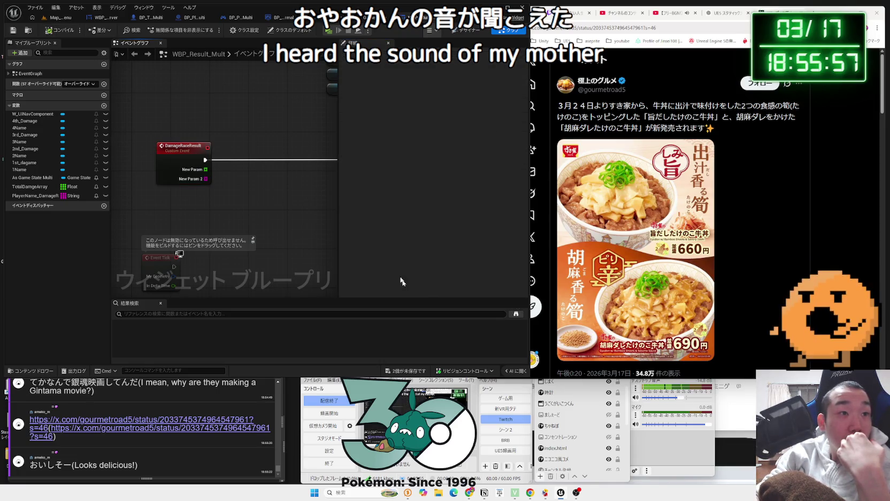
left_click(412, 369)
left_click(481, 314)
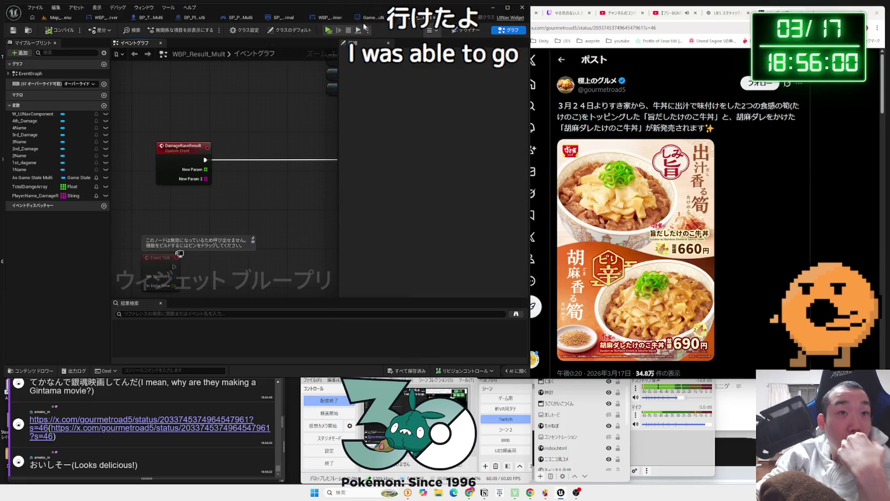
left_click(364, 20)
left_click_drag(289, 210, 277, 227)
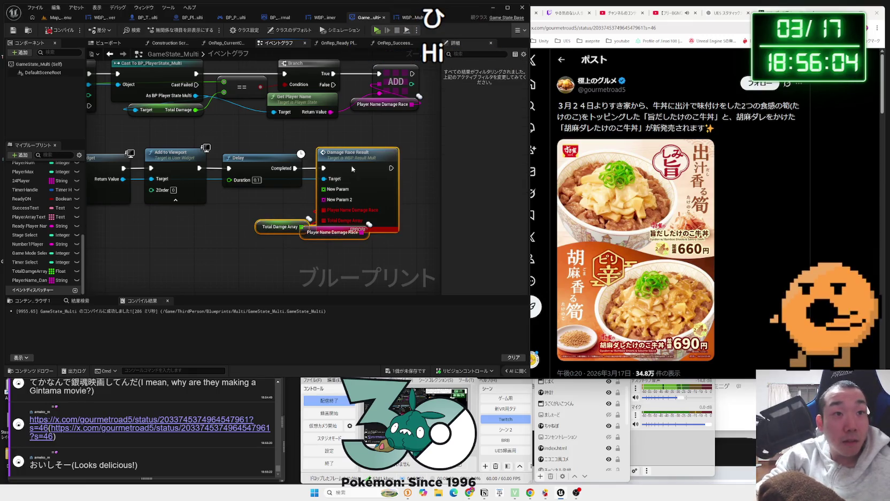
Replace the broken call with a new Damage Race Result node from the widget's Return Value.
key("Delete")
left_click_drag(128, 178, 321, 183)
type("damage")
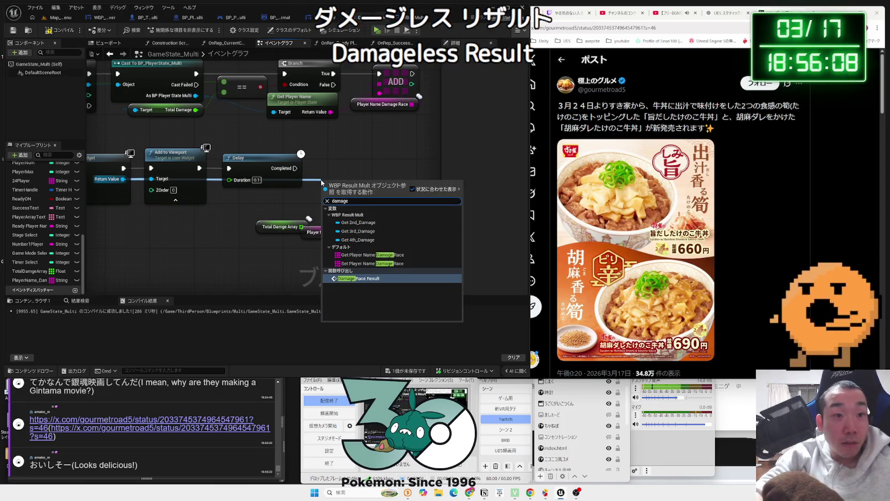
left_click(365, 280)
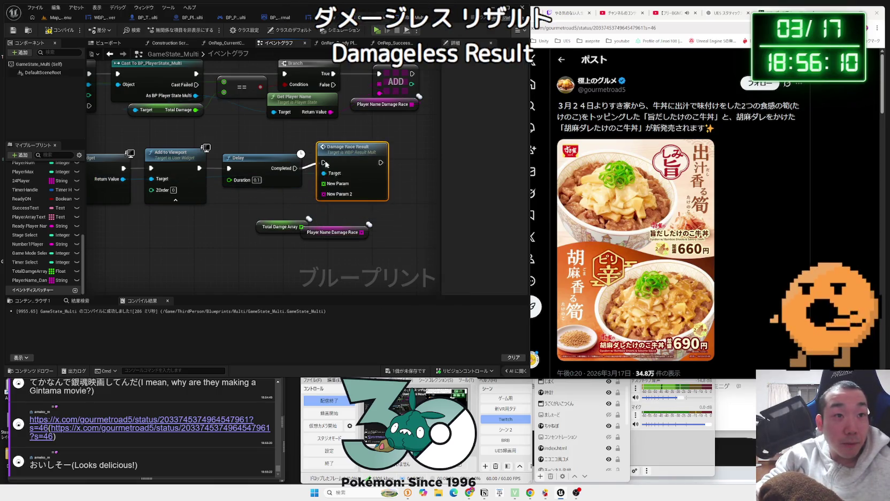
Run it after the Delay, wire both damage-race arrays to New Param/New Param 2, and save.
left_click_drag(325, 163, 324, 170)
left_click_drag(363, 232, 343, 205)
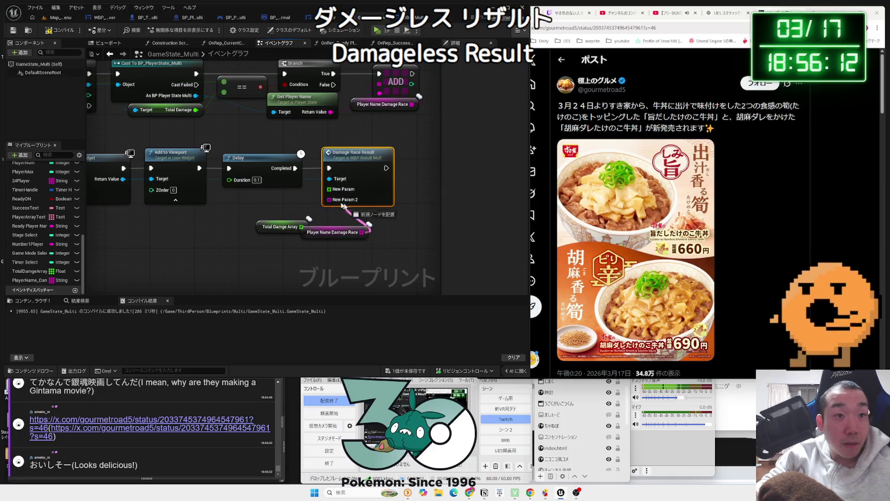
left_click_drag(294, 221, 299, 206)
mouse_move(324, 233)
left_mouse_down()
mouse_move(273, 224)
mouse_move(278, 208)
left_mouse_up()
left_click(278, 213, "ctrl")
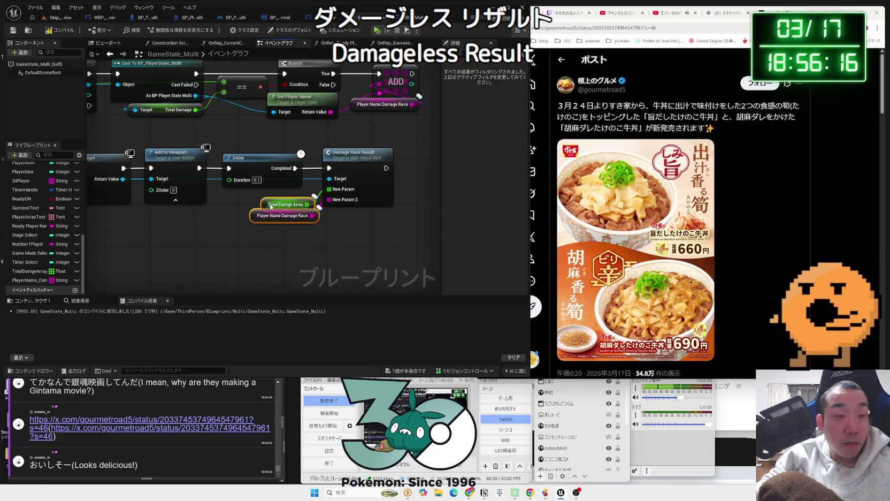
left_click(419, 371)
left_click(493, 328)
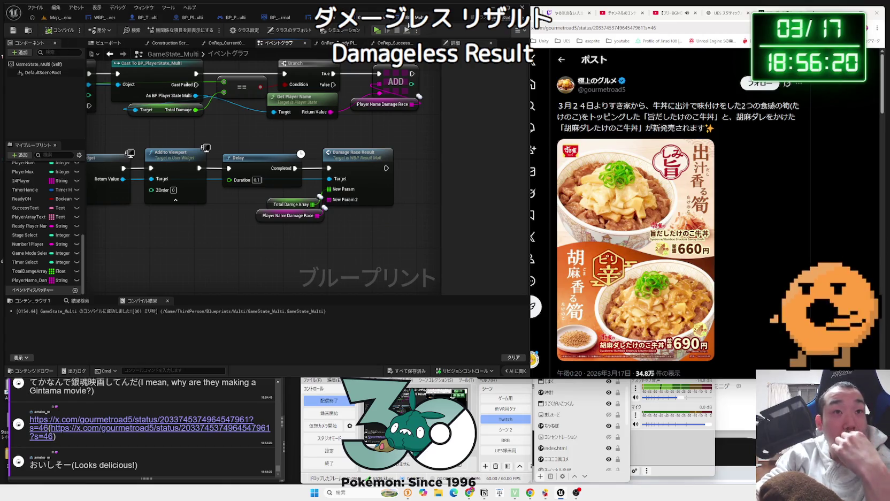
left_click(410, 19)
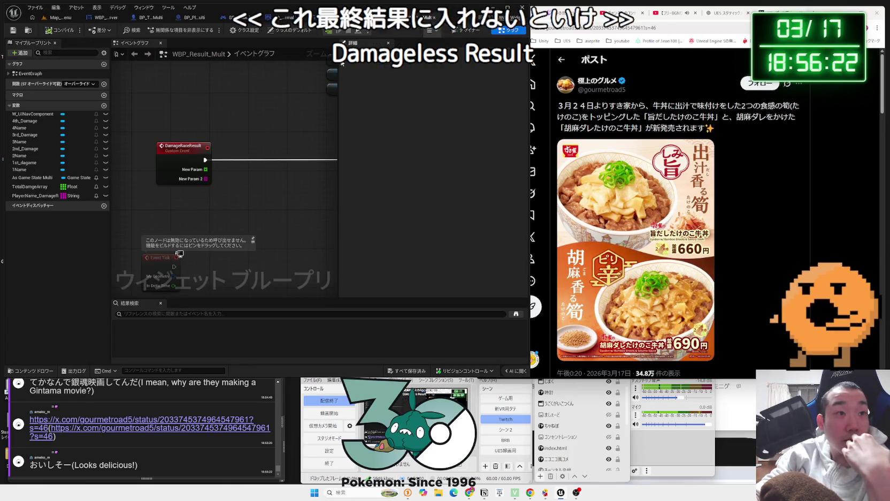
scroll(270, 121, "down", 2)
mouse_move(270, 121)
left_mouse_down()
mouse_move(176, 138)
mouse_move(211, 96)
left_mouse_up()
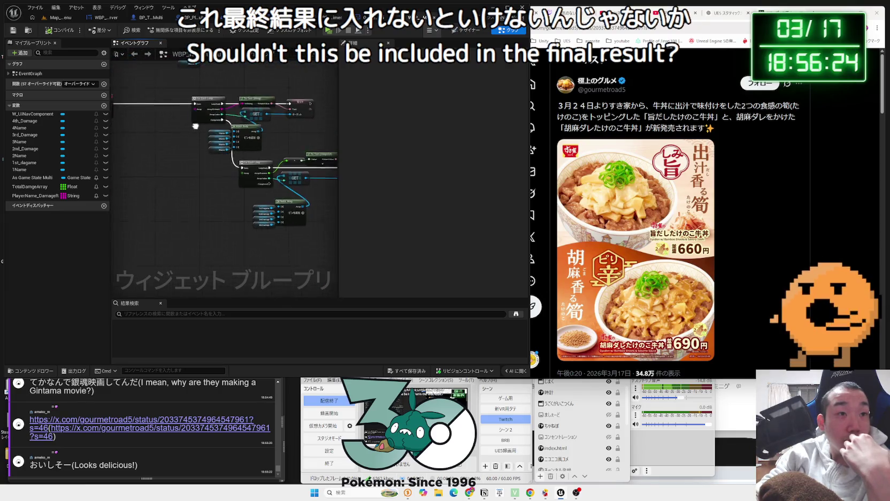
Widen the editor and wire New Param into the second For Each Loop's Array pin.
left_click_drag(529, 108, 611, 108)
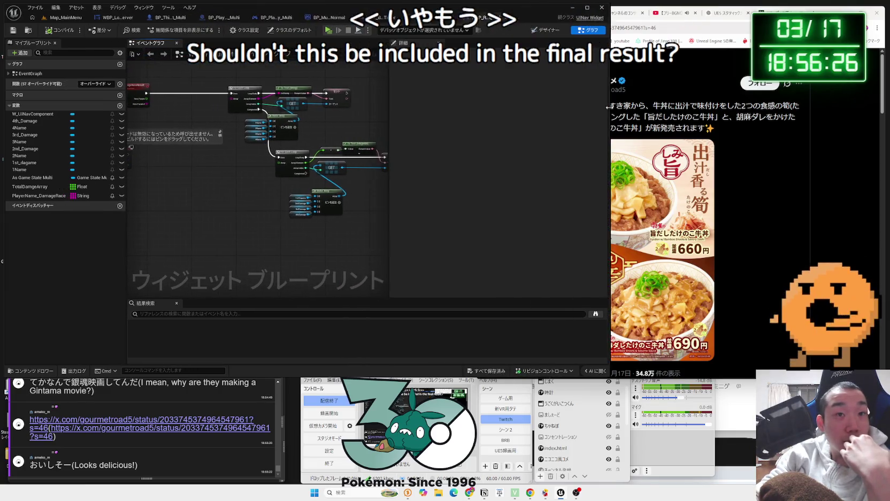
left_click_drag(390, 106, 480, 106)
scroll(233, 140, "up", 3)
left_click_drag(233, 140, 304, 150)
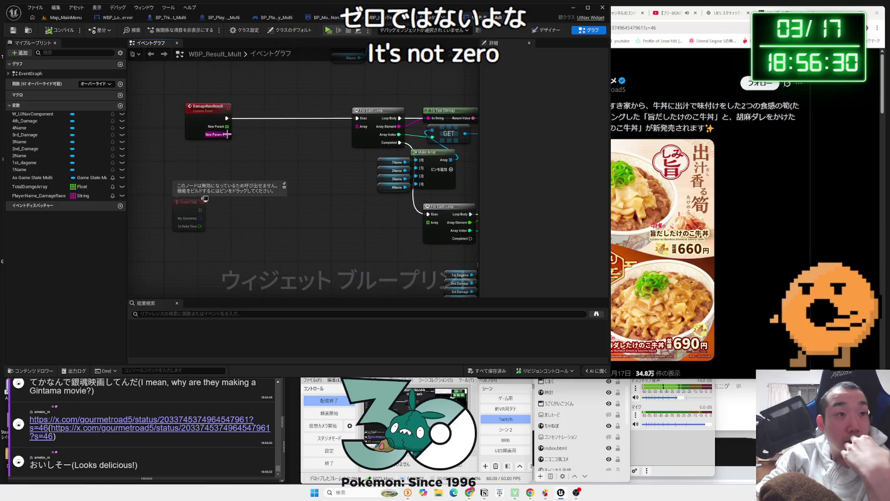
mouse_move(227, 126)
left_mouse_down()
mouse_move(321, 150)
mouse_move(428, 222)
mouse_move(278, 207)
left_mouse_up()
left_click_drag(393, 208, 463, 228)
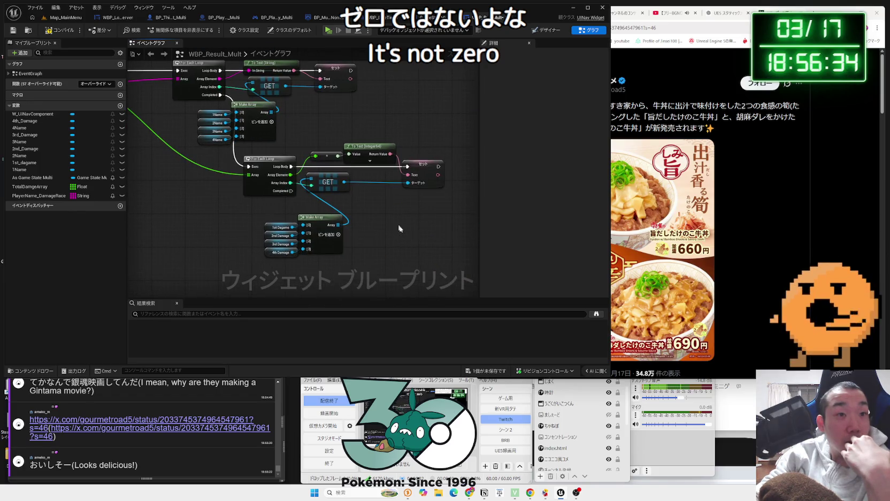
left_click_drag(257, 139, 325, 159)
left_click_drag(221, 147, 331, 150)
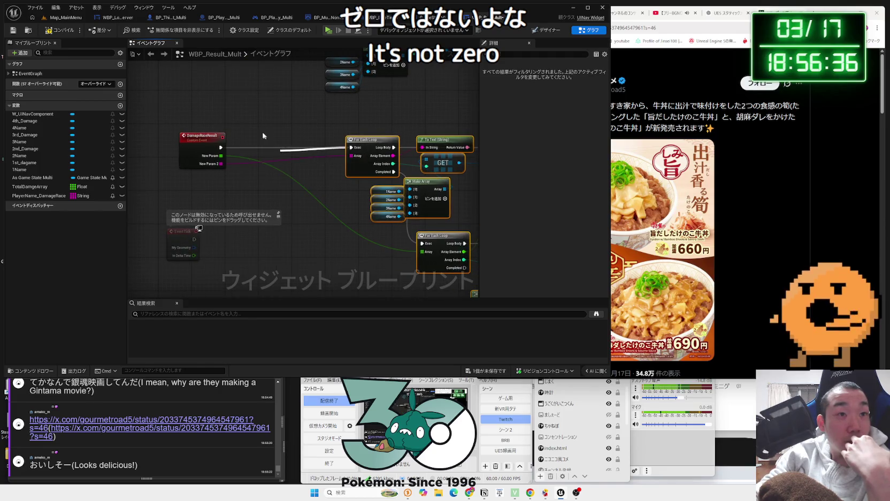
mouse_move(460, 288)
left_mouse_down()
mouse_move(350, 233)
mouse_move(416, 299)
left_mouse_up()
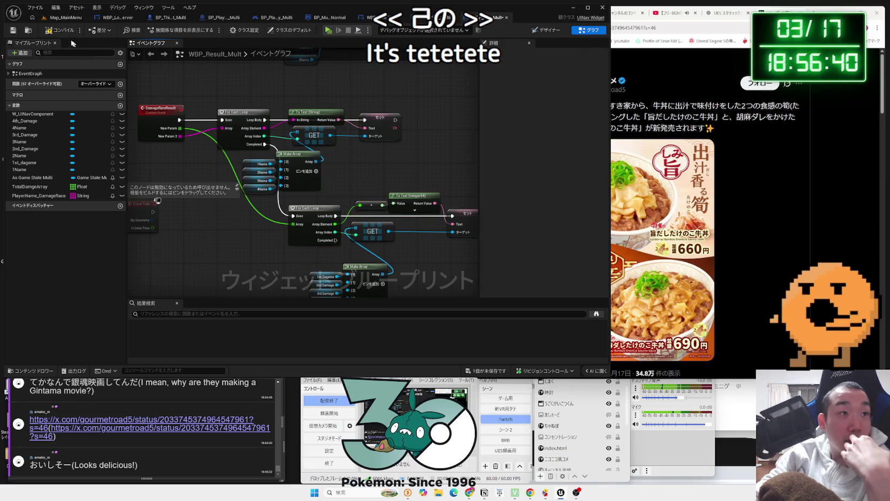
key("ctrl+Tab")
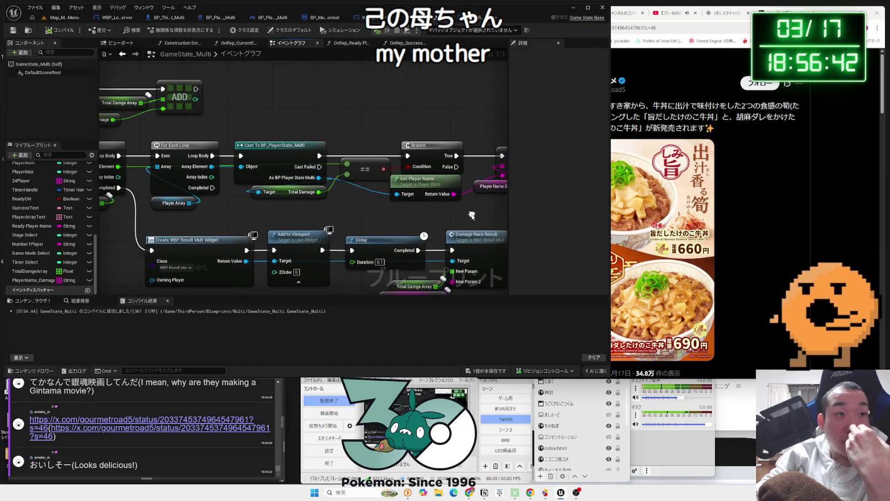
Look over the Branch, Create WBP, Delay and Clear Timer nodes, then open the chat's X link.
mouse_move(329, 164)
left_mouse_down()
mouse_move(357, 225)
mouse_move(341, 253)
mouse_move(264, 243)
mouse_move(288, 244)
mouse_move(289, 214)
mouse_move(251, 183)
mouse_move(174, 151)
mouse_move(339, 230)
left_mouse_up()
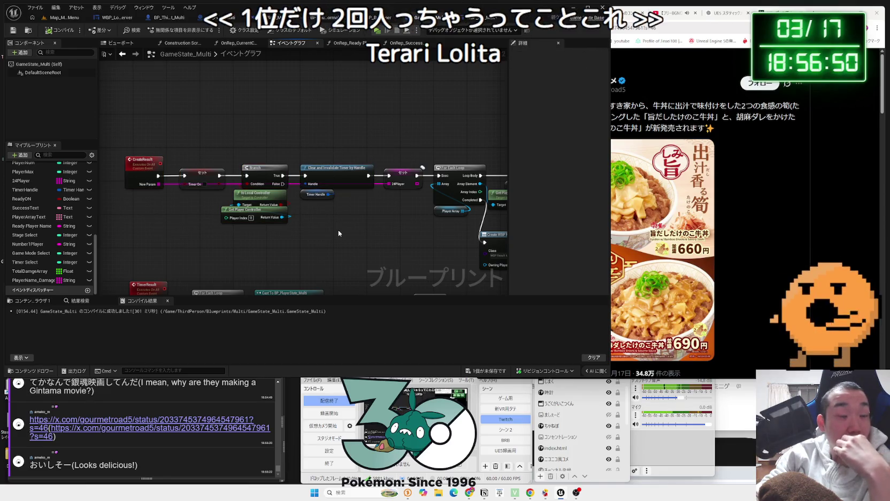
mouse_move(376, 233)
left_mouse_down()
mouse_move(225, 230)
mouse_move(100, 196)
left_mouse_up()
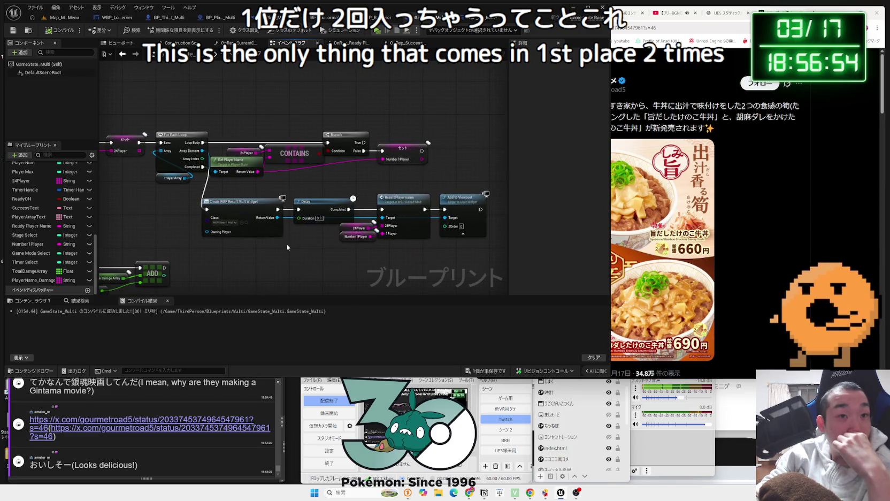
mouse_move(159, 242)
left_mouse_down()
mouse_move(357, 237)
mouse_move(292, 224)
mouse_move(289, 212)
left_mouse_up()
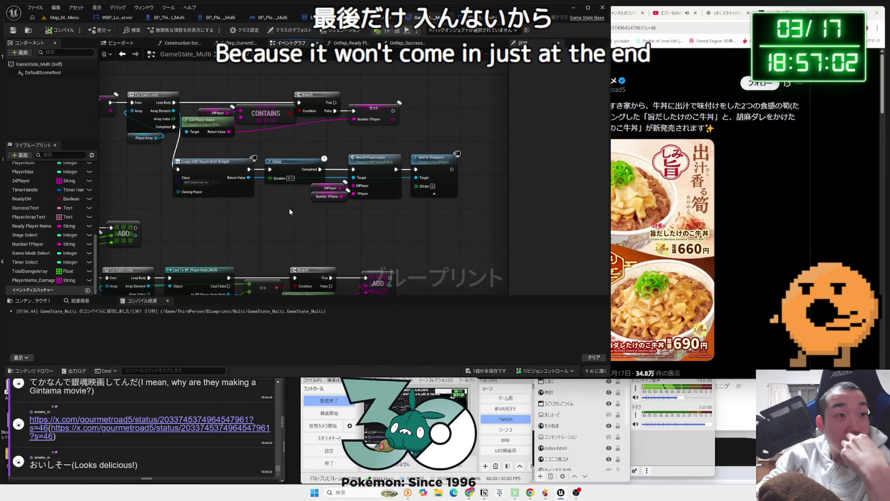
scroll(280, 239, "down", 3)
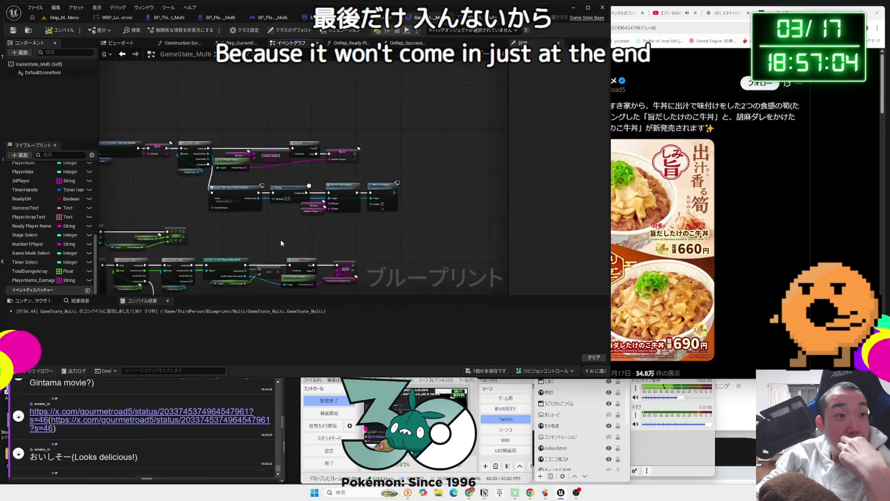
left_click(127, 448)
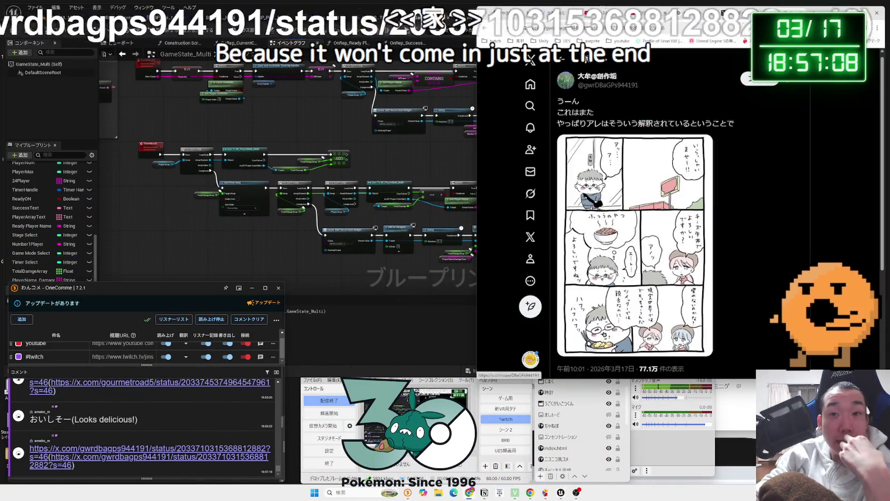
Close the full-size manga image in X to return to the two bamboo-shoot gyudon bowls post.
left_click_drag(557, 105, 736, 124)
left_click(669, 177)
left_click_drag(828, 12, 609, 38)
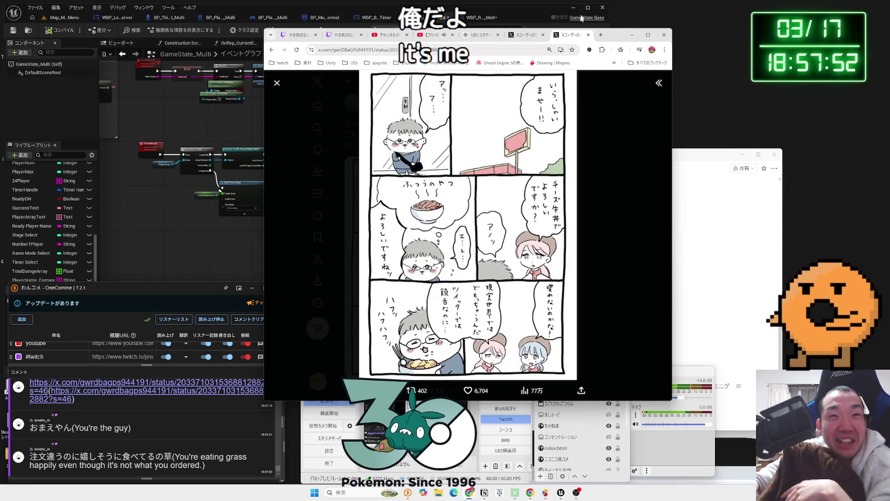
left_click_drag(616, 37, 814, 37)
key("Escape")
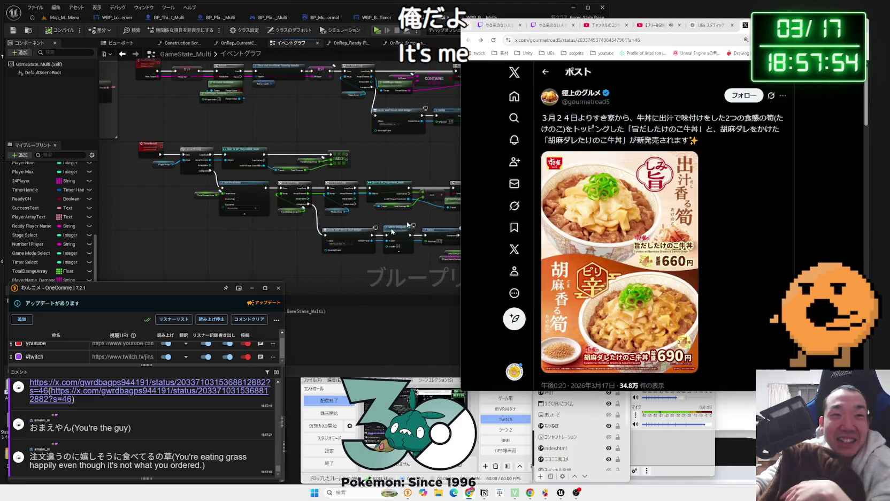
Move the Cast To BP_PlayerState_Multi node slightly down and save all changes.
left_click(276, 245)
scroll(445, 198, "up", 3)
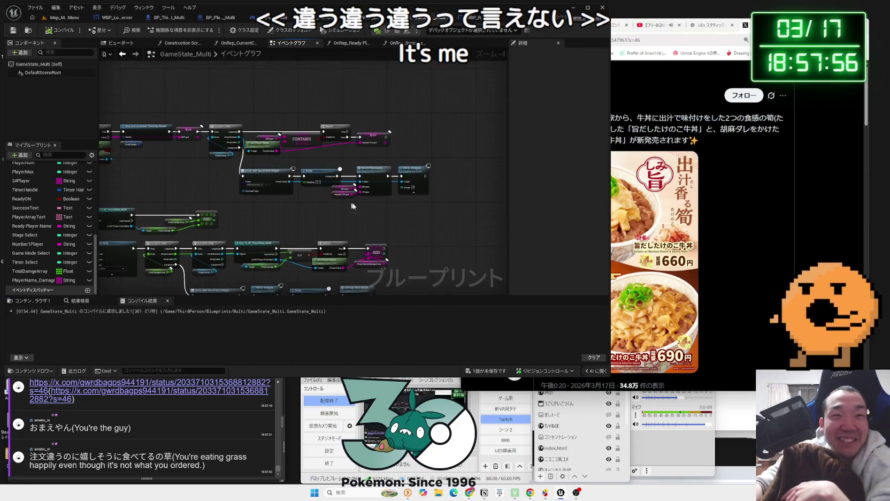
scroll(445, 197, "down", 2)
mouse_move(204, 193)
left_mouse_down()
mouse_move(378, 159)
mouse_move(384, 182)
left_mouse_up()
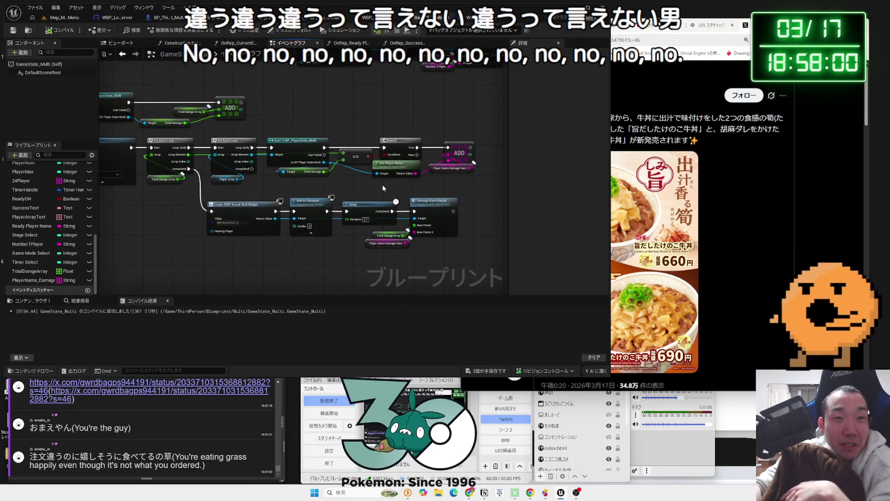
mouse_move(208, 188)
left_mouse_down()
mouse_move(450, 252)
mouse_move(372, 246)
left_mouse_up()
left_click_drag(175, 228, 265, 235)
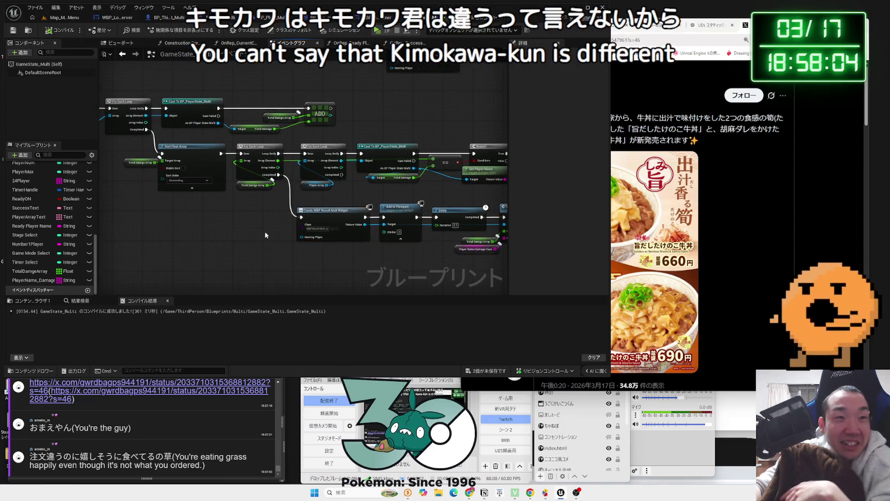
left_click_drag(359, 197, 304, 175)
left_click(343, 114)
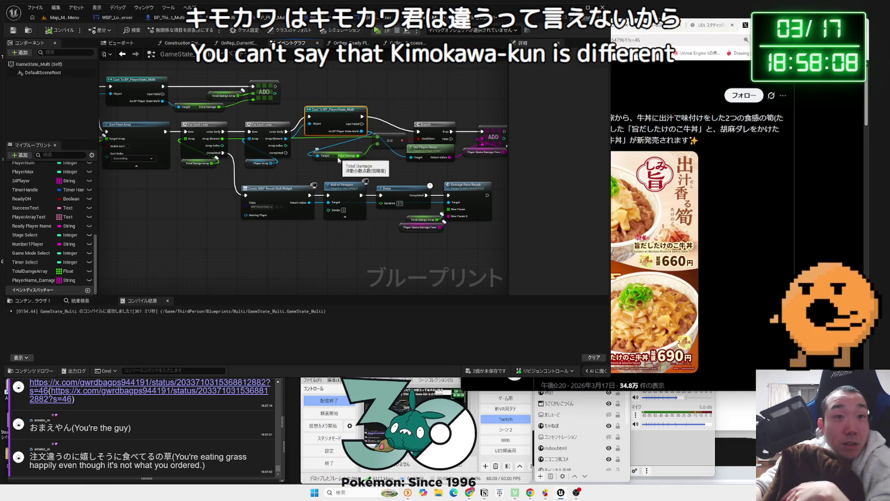
left_click_drag(337, 111, 334, 129)
left_click(295, 115)
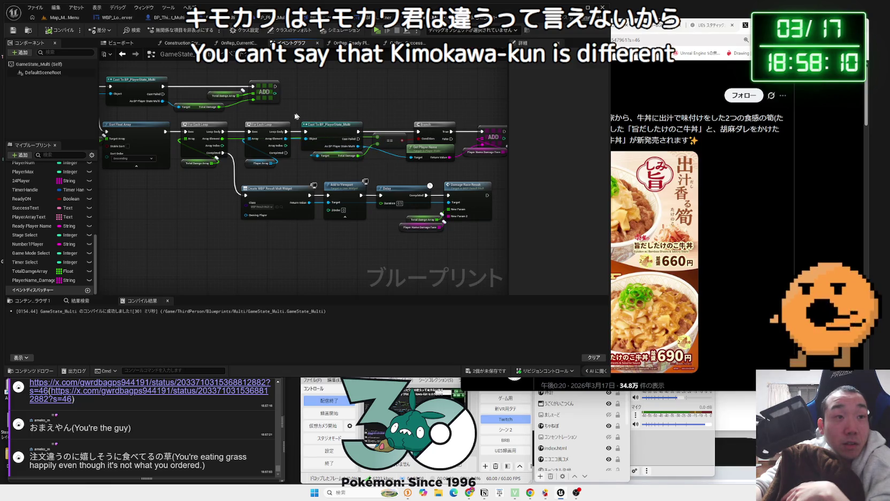
left_click_drag(235, 200, 353, 203)
key("ctrl+shift+s")
key("Return")
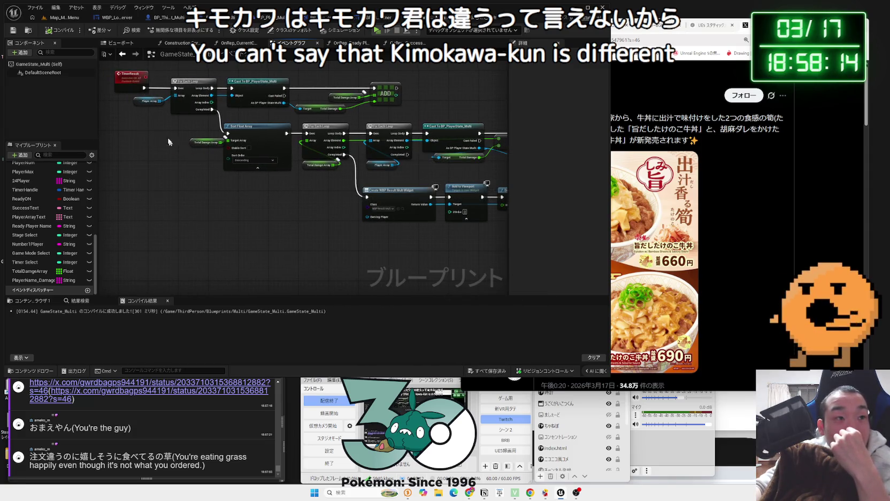
Review the TimerResult event, the Player Array getter and the first loop.
left_click(147, 101)
scroll(177, 149, "up", 2)
left_click_drag(145, 84, 154, 147)
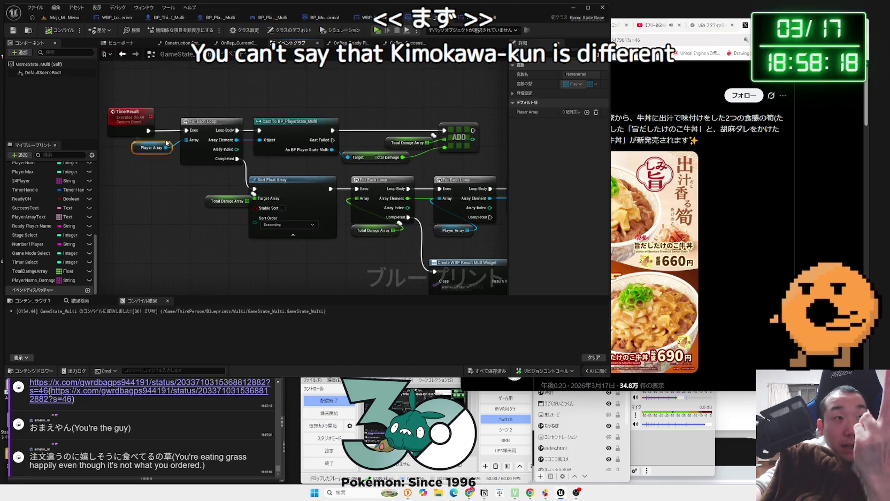
left_click(135, 128)
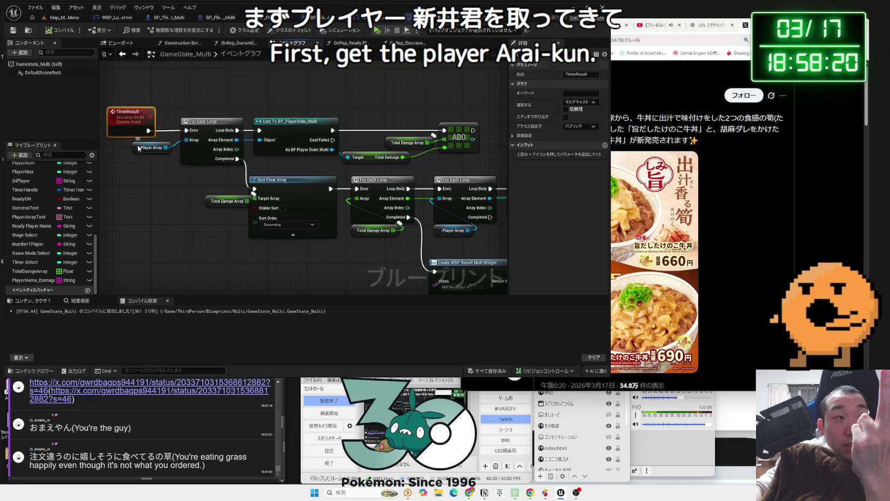
left_click(138, 147)
left_click_drag(209, 129, 283, 103)
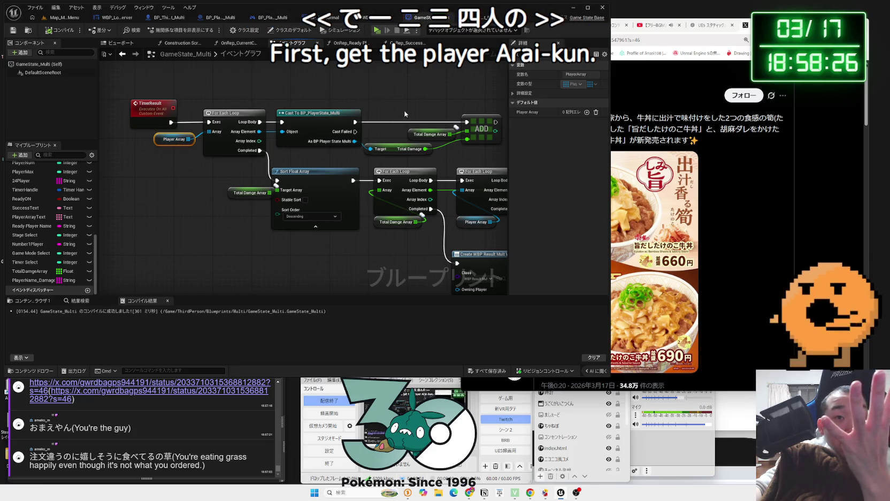
left_click_drag(480, 151, 461, 121)
Follow the chain past Delay to Damage Race Result, nudging the Cast node slightly.
left_click(239, 155)
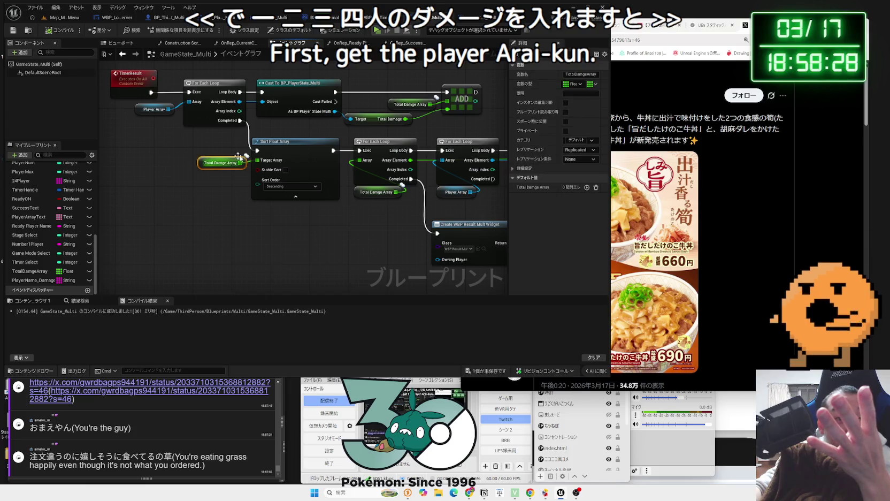
mouse_move(384, 233)
left_mouse_down()
mouse_move(246, 217)
mouse_move(263, 221)
left_mouse_up()
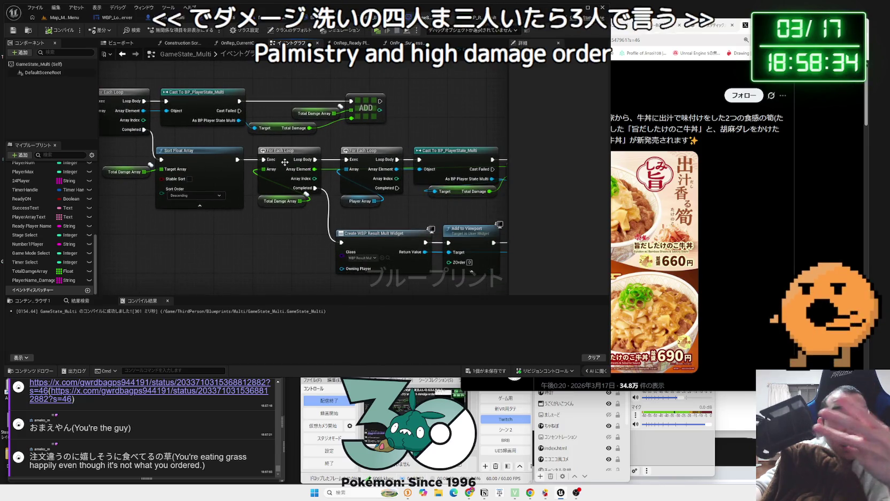
left_click_drag(285, 162, 263, 155)
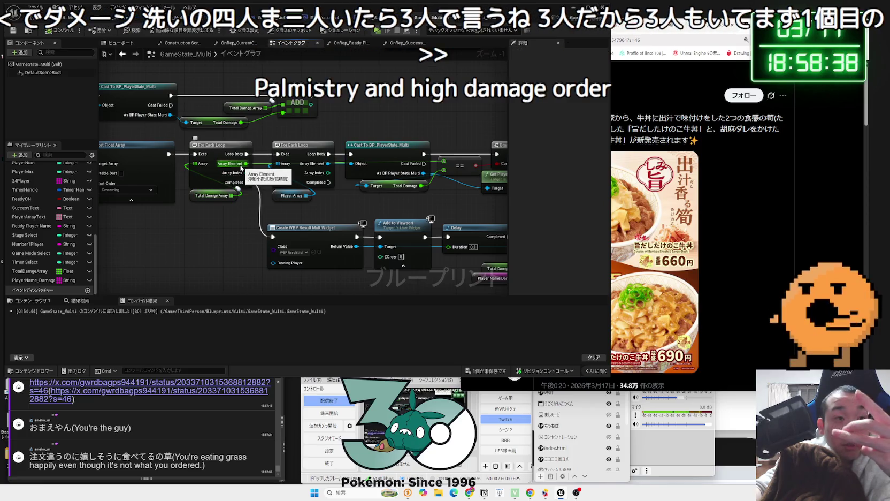
left_click_drag(242, 167, 211, 154)
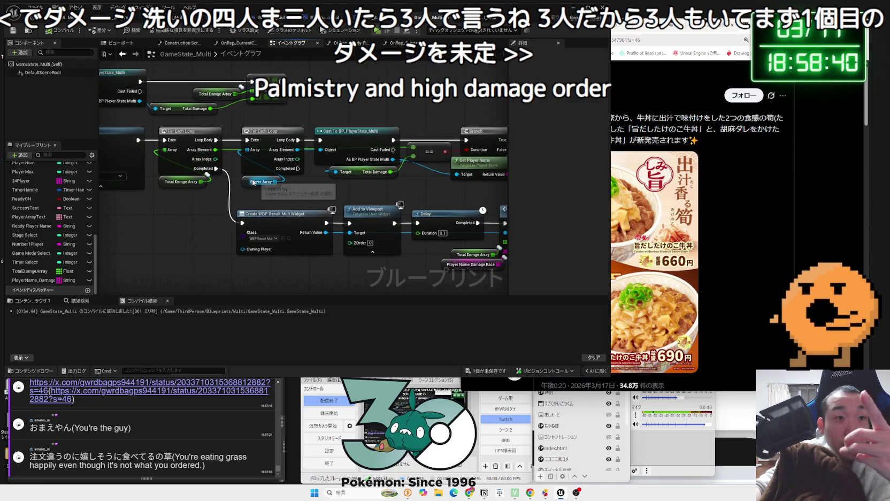
left_click_drag(353, 135, 347, 136)
left_click_drag(489, 134, 399, 133)
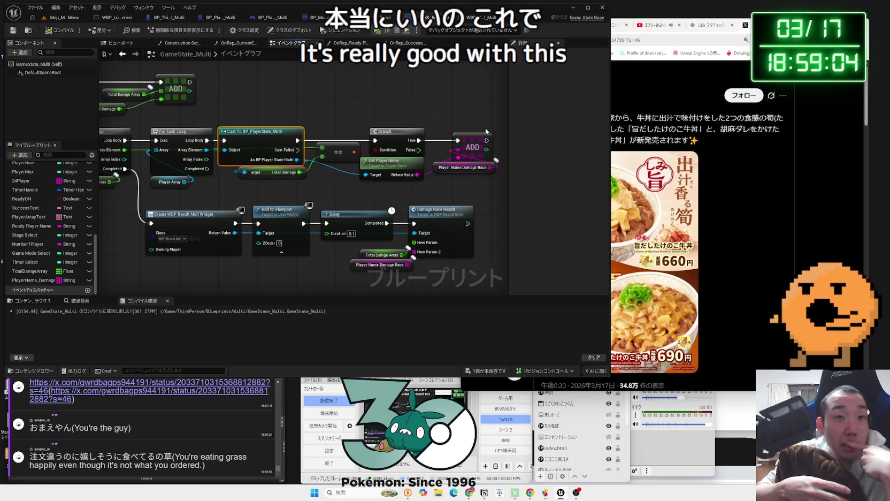
left_click(325, 197)
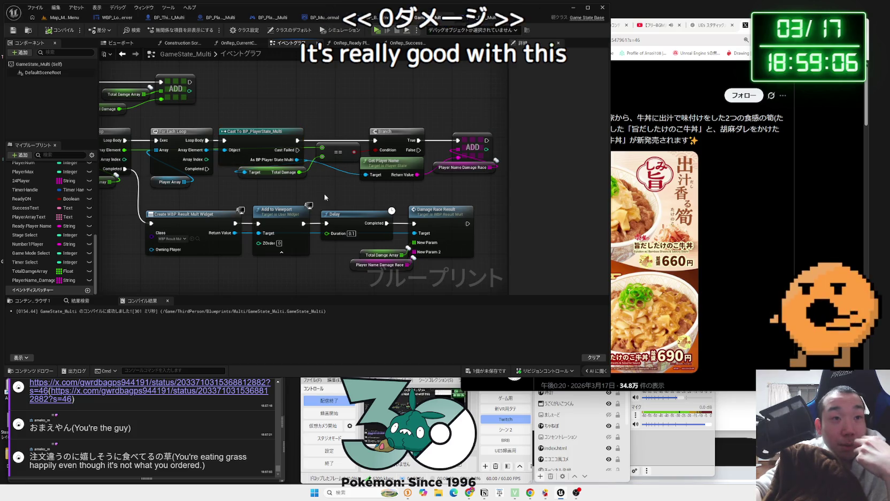
left_click_drag(325, 197, 416, 186)
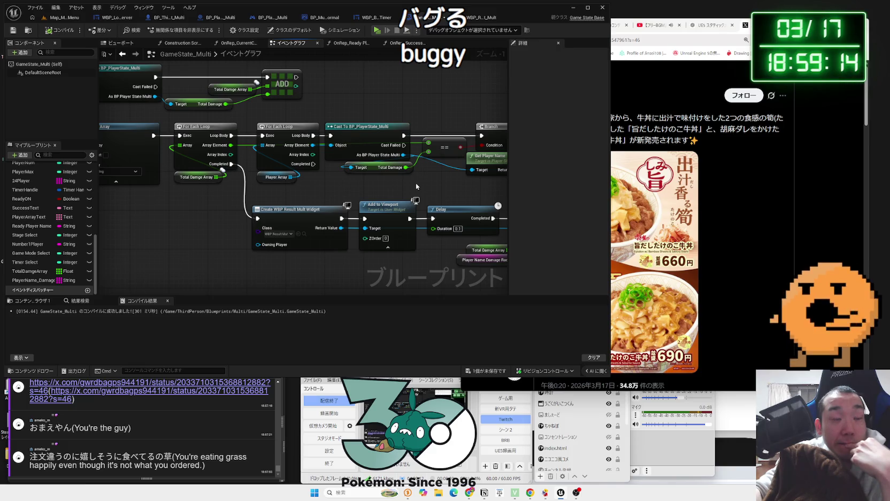
mouse_move(235, 195)
left_mouse_down()
mouse_move(408, 207)
mouse_move(290, 196)
left_mouse_up()
left_click(367, 191)
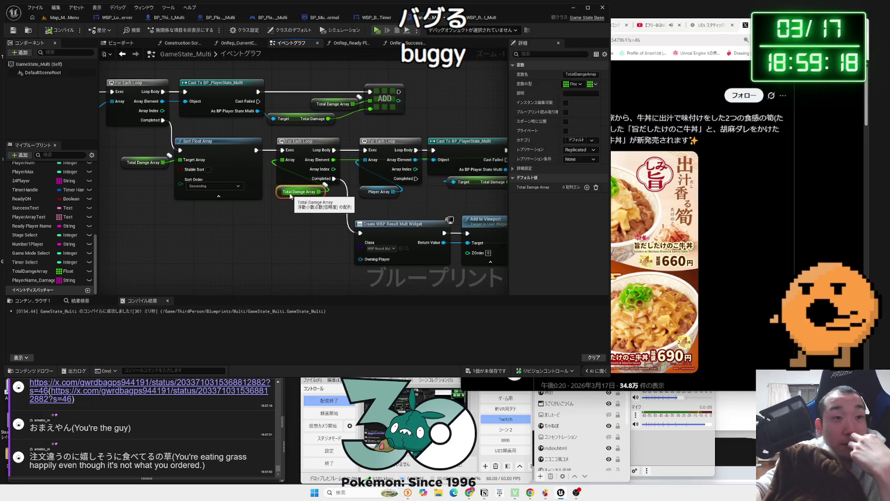
left_click(279, 226)
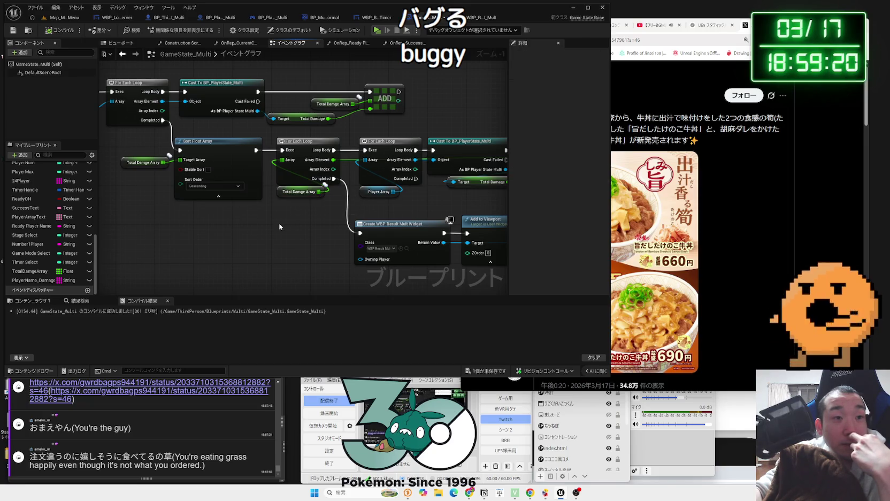
right_click(279, 226)
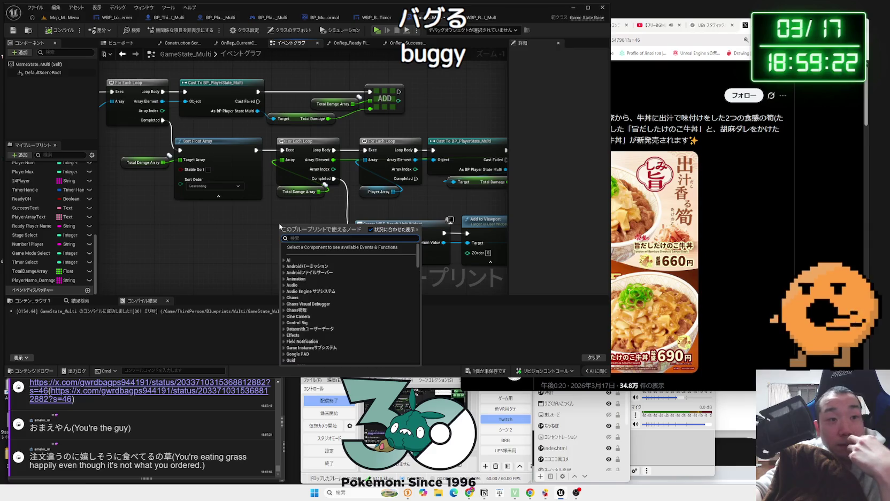
left_click(280, 215)
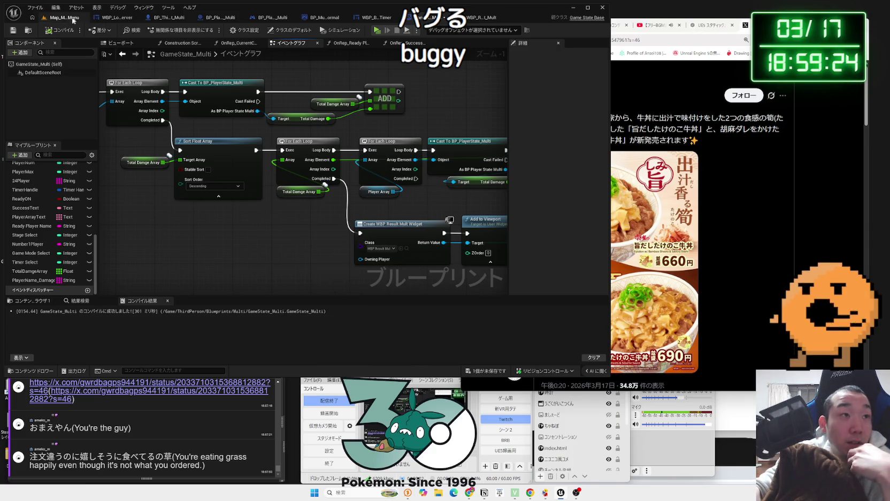
left_click(63, 17)
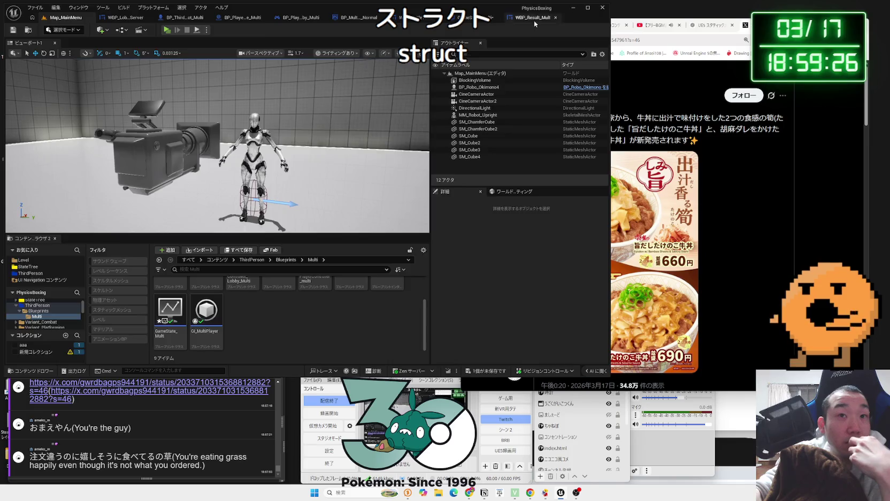
left_click(534, 18)
left_click(433, 18)
scroll(270, 219, "up", 2)
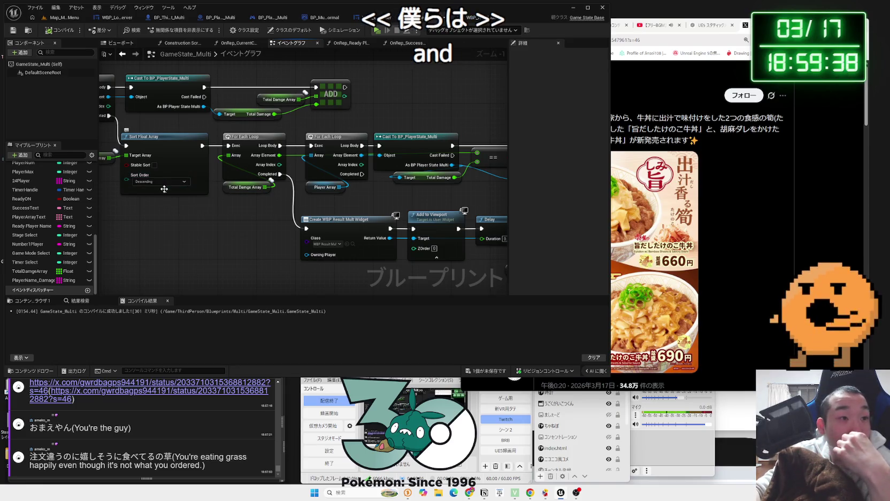
Toggle the Sort Float Array's Stable Sort and Sort Order options, then Save All.
left_click(165, 190)
left_click(145, 163)
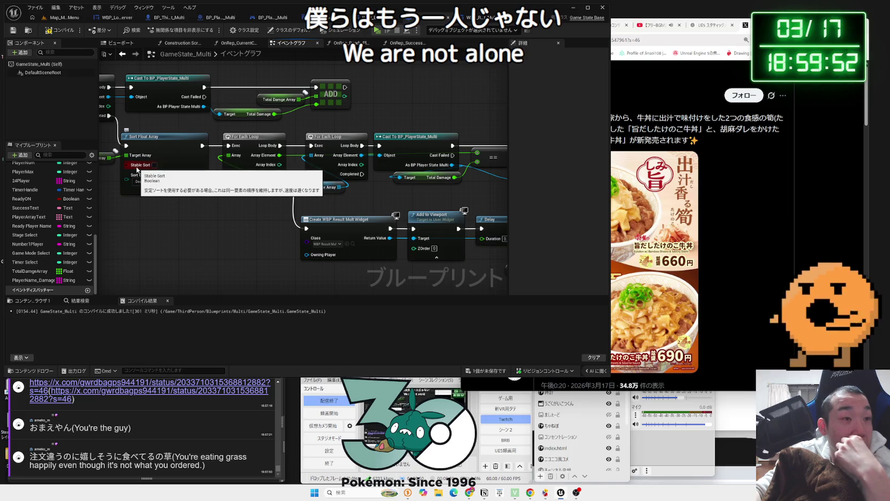
left_click(487, 376)
left_click(493, 325)
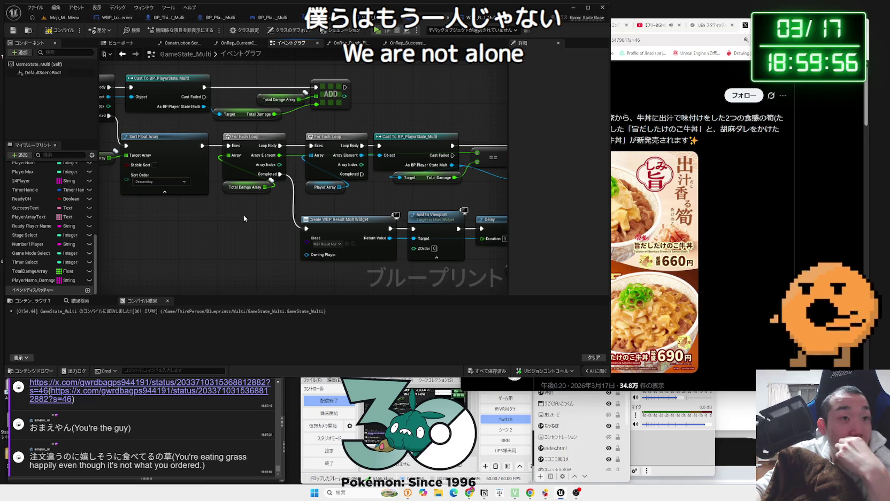
Pan across the graph from TimerResult to the Branch and Damage Race Result nodes.
left_click_drag(220, 214, 330, 223)
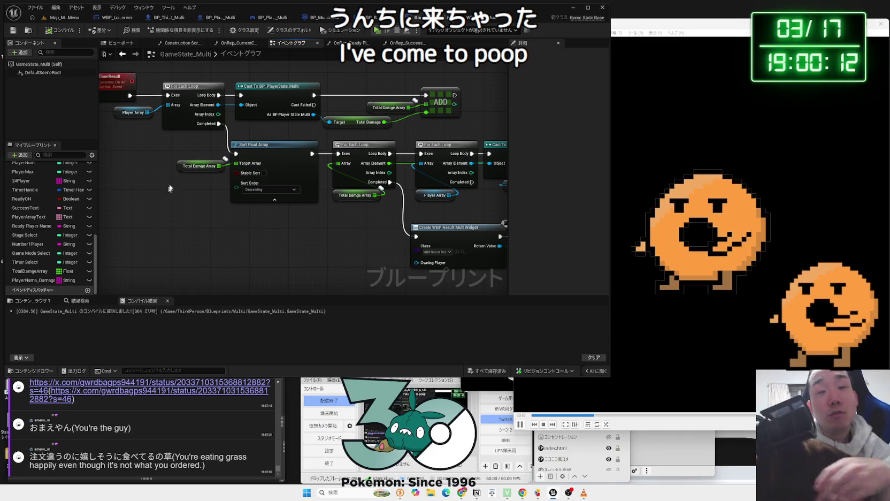
left_click_drag(332, 227, 230, 212)
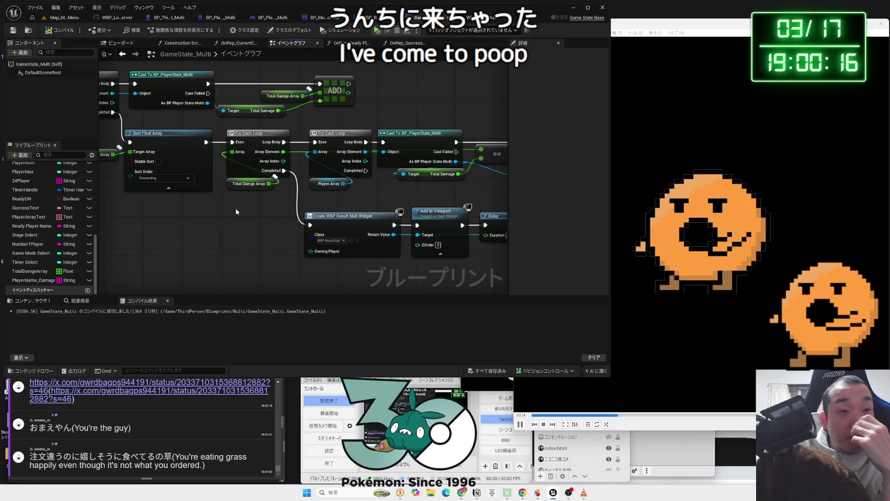
scroll(236, 211, "down", 2)
mouse_move(236, 212)
left_mouse_down()
mouse_move(361, 261)
mouse_move(345, 204)
left_mouse_up()
left_click(345, 204)
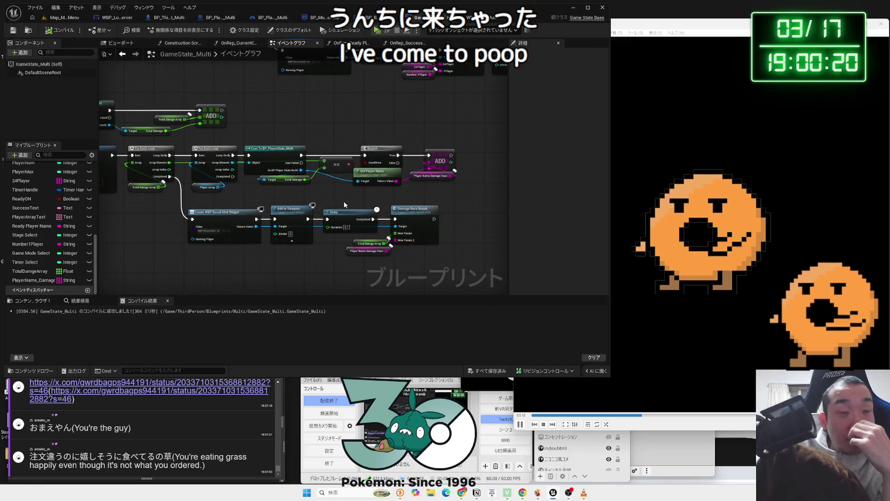
scroll(344, 204, "up", 2)
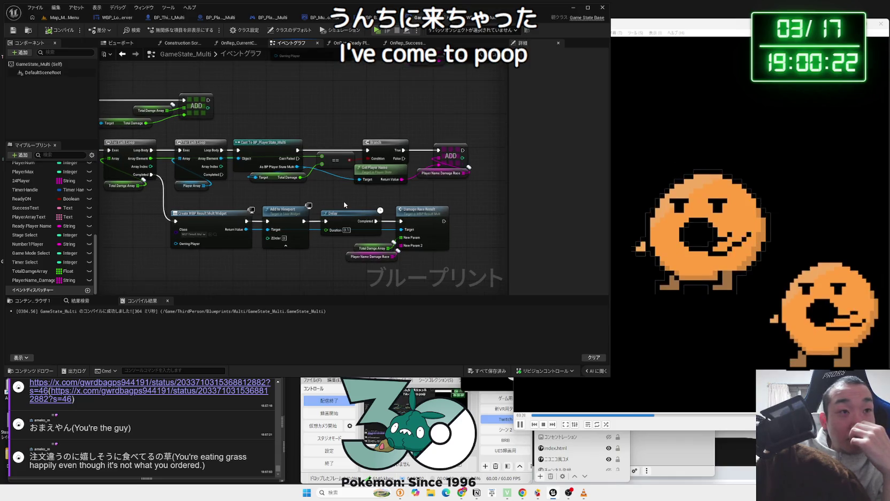